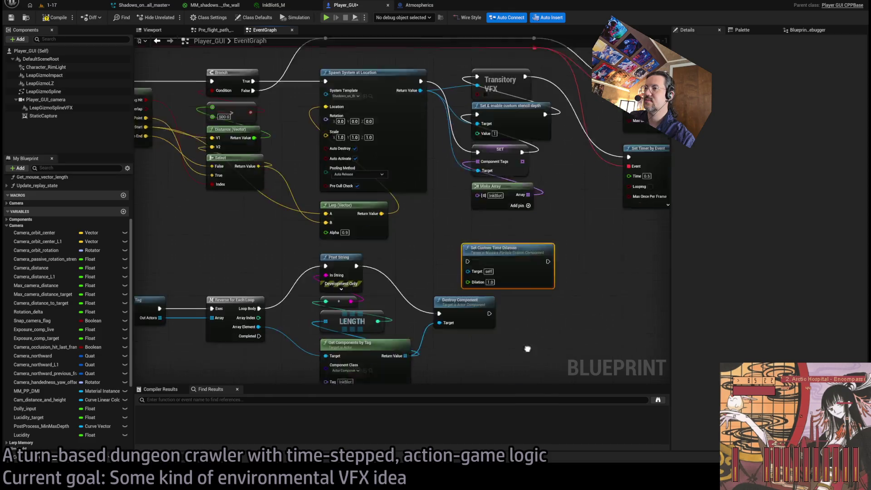
# - Remove the debug Print String, LENGTH and Destroy Component nodes from Player_GUI's graph
pyautogui.moveTo(521, 152)
pyautogui.mouseDown()
pyautogui.moveTo(518, 301)
pyautogui.moveTo(517, 285)
pyautogui.mouseUp()
pyautogui.moveTo(431, 171); pyautogui.dragTo(390, 221)
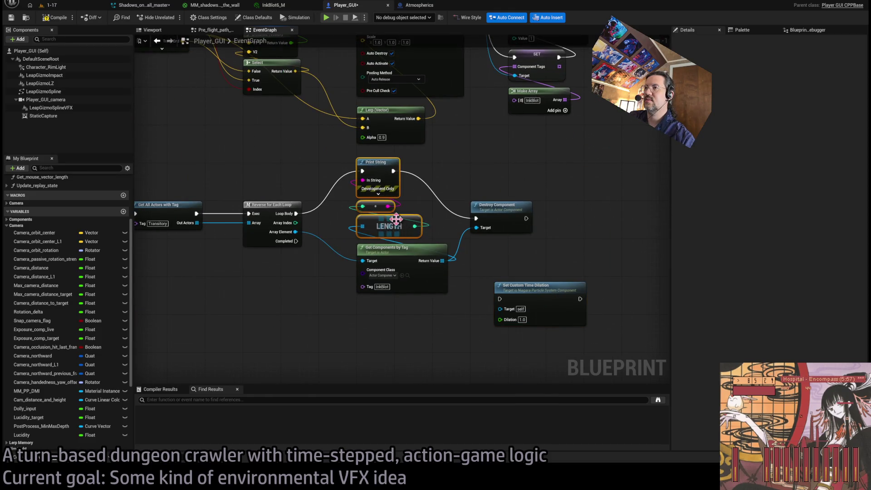
pyautogui.press('Delete')
pyautogui.click(518, 209)
pyautogui.press('Delete')
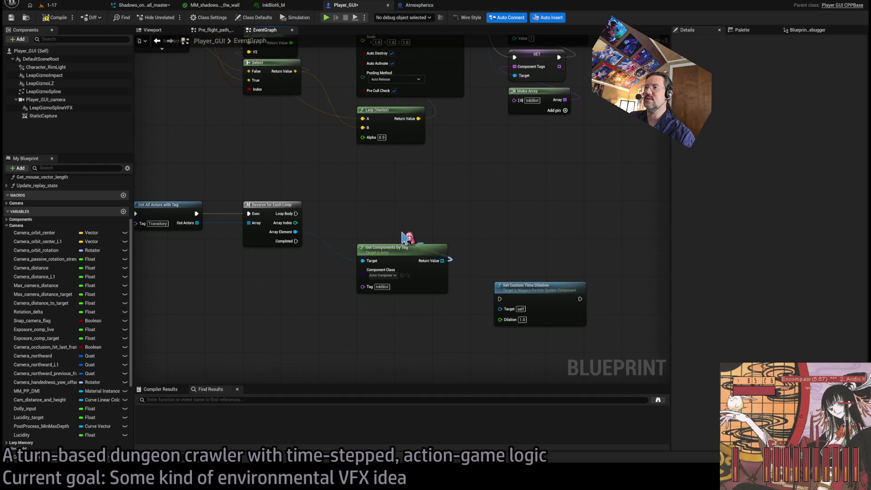
# - Add a For Each Loop over the InkBlot-tagged components, driven by the reverse loop's body
pyautogui.moveTo(388, 230); pyautogui.dragTo(389, 217)
pyautogui.moveTo(296, 214); pyautogui.dragTo(362, 213)
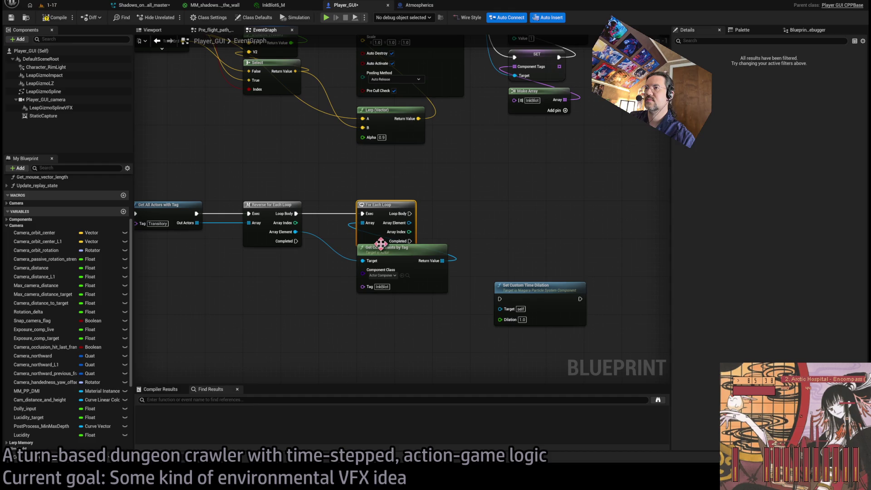
pyautogui.moveTo(384, 249); pyautogui.dragTo(384, 258)
pyautogui.moveTo(513, 286)
pyautogui.mouseDown()
pyautogui.moveTo(503, 263)
pyautogui.moveTo(527, 205)
pyautogui.mouseUp()
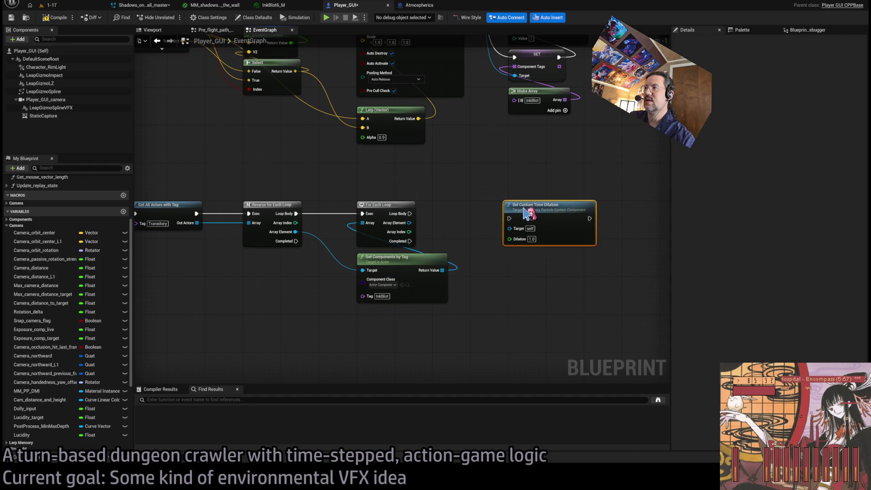
pyautogui.scroll(1, 470, 209)
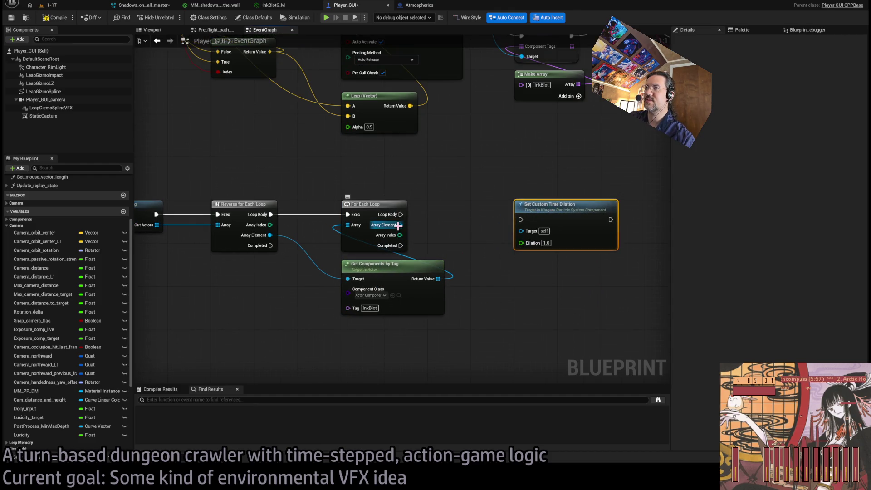
pyautogui.moveTo(400, 225); pyautogui.dragTo(456, 226)
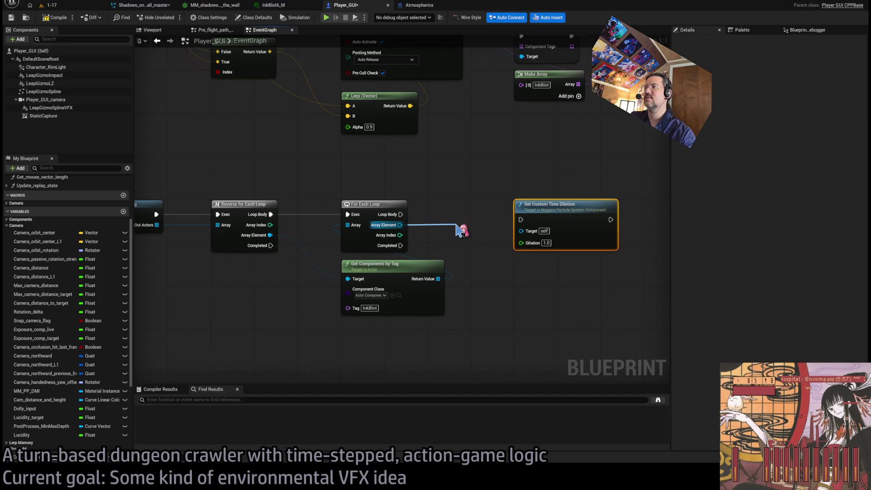
pyautogui.moveTo(458, 225); pyautogui.dragTo(522, 231)
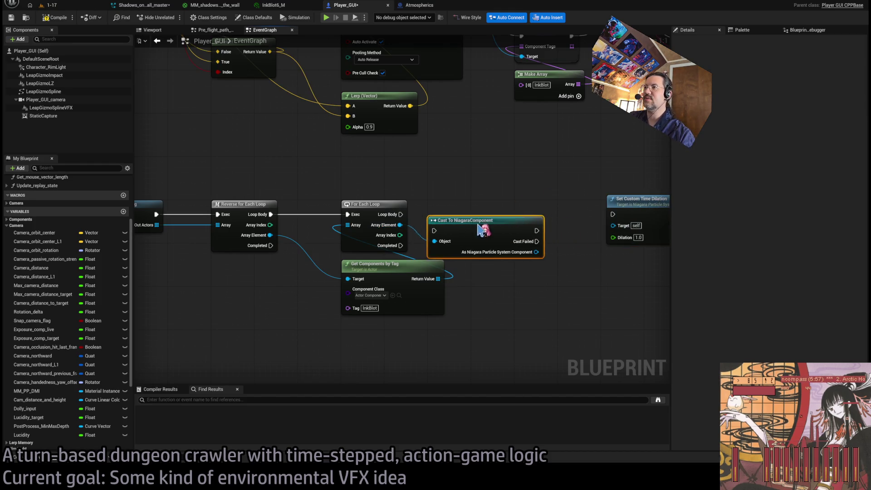
# - Feed a pure Cast To NiagaraComponent into Set Custom Time Dilation's Target per iteration, then compile and play
pyautogui.click(467, 198)
pyautogui.moveTo(400, 214); pyautogui.dragTo(440, 220)
pyautogui.click(476, 229)
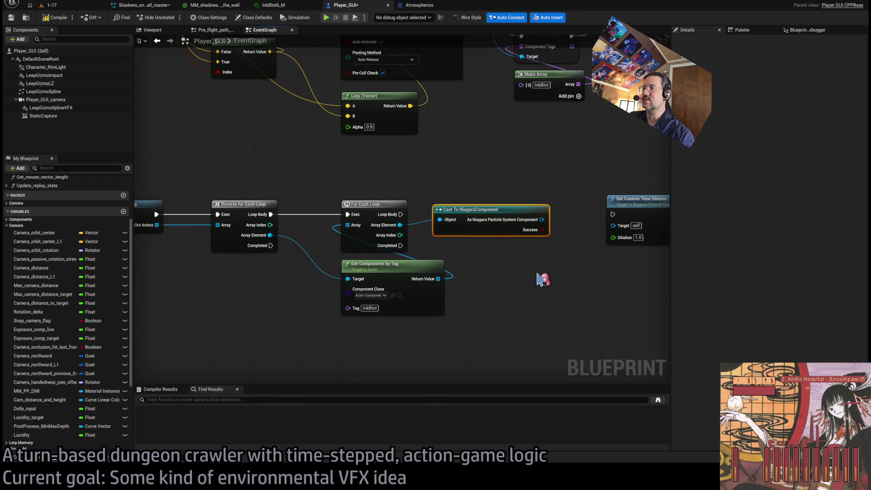
pyautogui.moveTo(406, 222)
pyautogui.mouseDown()
pyautogui.moveTo(561, 281)
pyautogui.moveTo(572, 263)
pyautogui.mouseUp()
pyautogui.moveTo(321, 225); pyautogui.dragTo(534, 225)
pyautogui.moveTo(636, 274)
pyautogui.mouseDown()
pyautogui.moveTo(534, 236)
pyautogui.moveTo(433, 225)
pyautogui.mouseUp()
pyautogui.keyDown('ctrl'); pyautogui.click(570, 220); pyautogui.keyUp('ctrl')
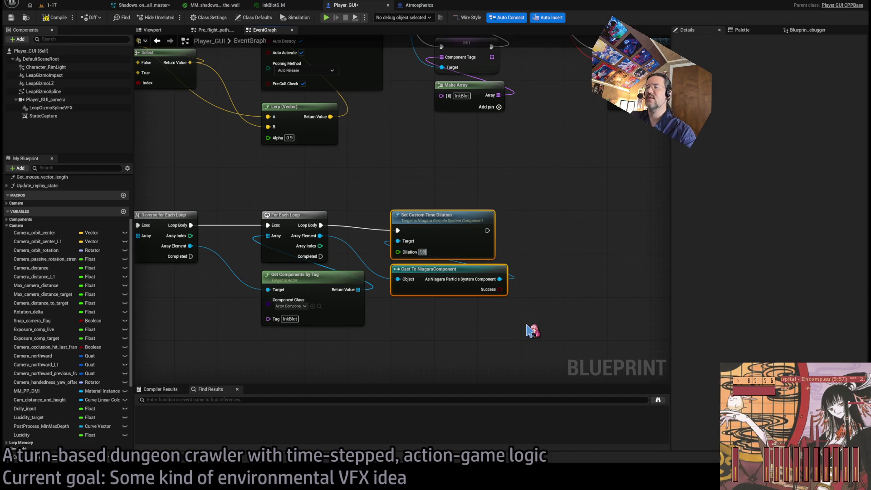
pyautogui.click(68, 13)
pyautogui.hotkey('alt', 'p')
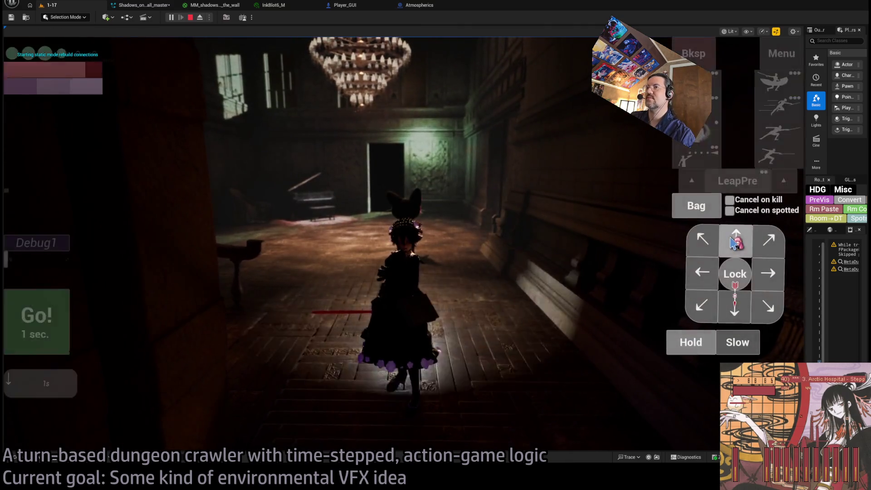
# - Play a few turns by queueing actions and holding, then stop the play session
pyautogui.click(725, 308)
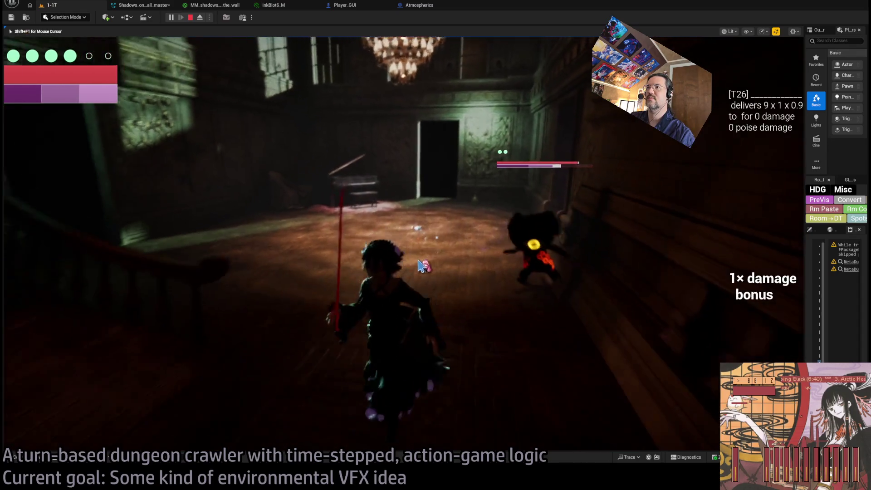
pyautogui.click(698, 346)
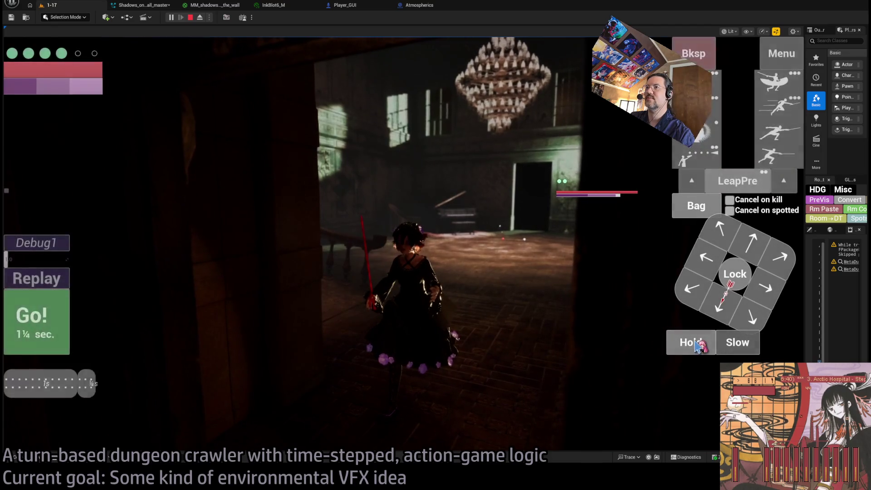
pyautogui.click(698, 346)
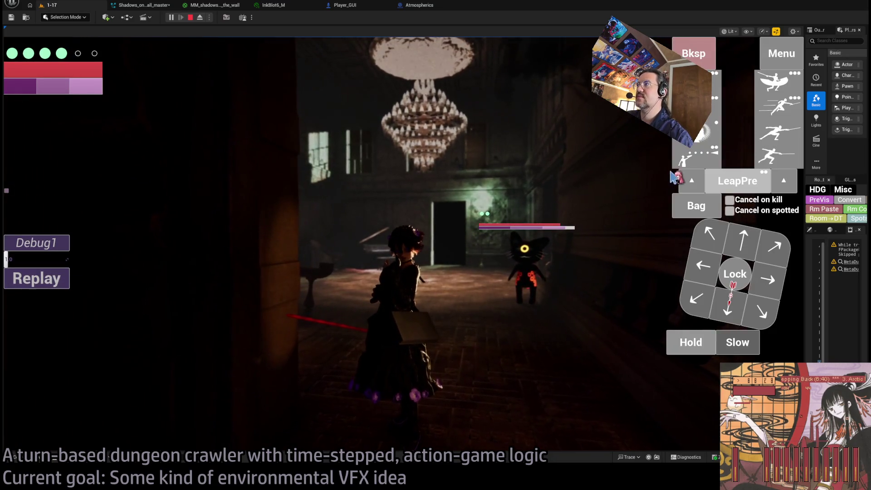
pyautogui.click(738, 181)
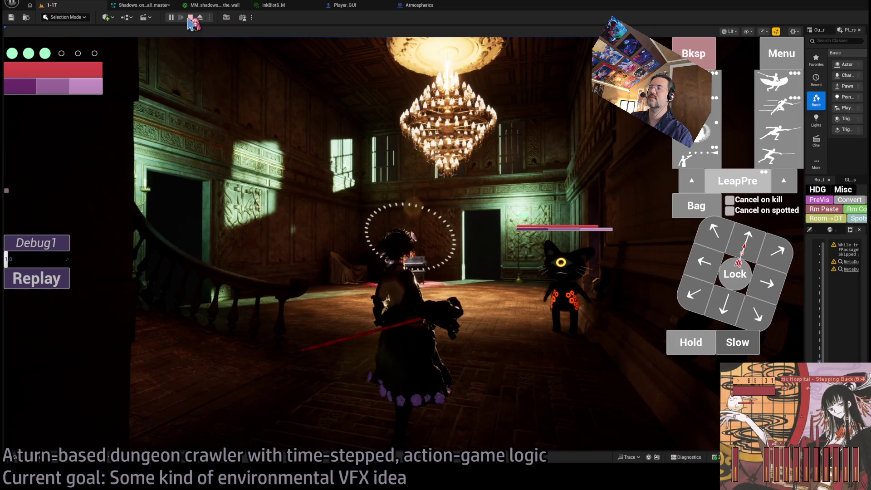
pyautogui.click(190, 18)
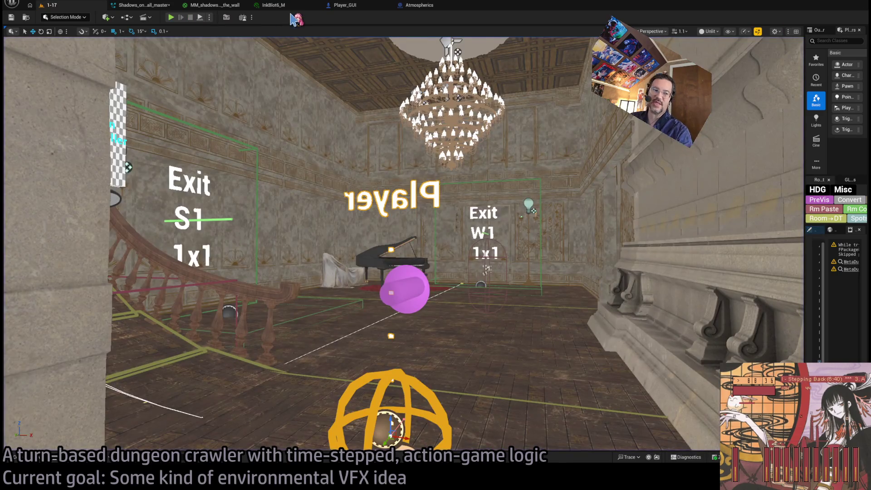
# - Return to Player_GUI's graph and select the time dilation and cast nodes
pyautogui.click(359, 6)
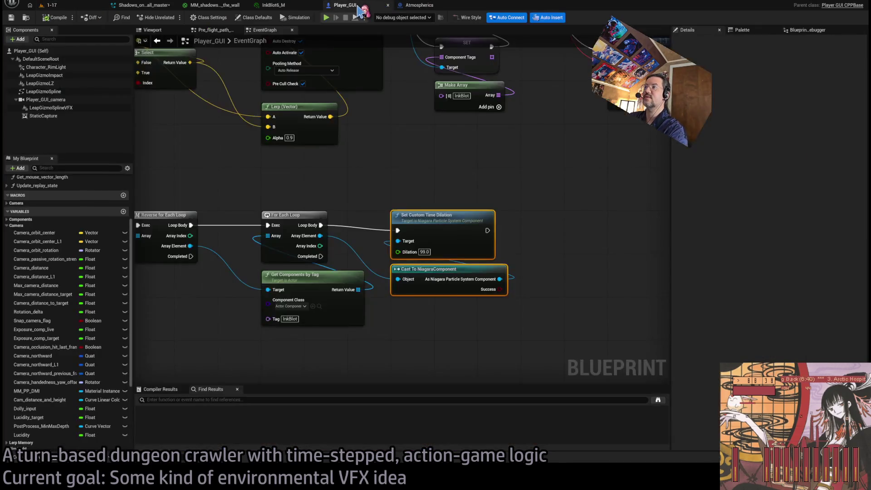
pyautogui.click(500, 195)
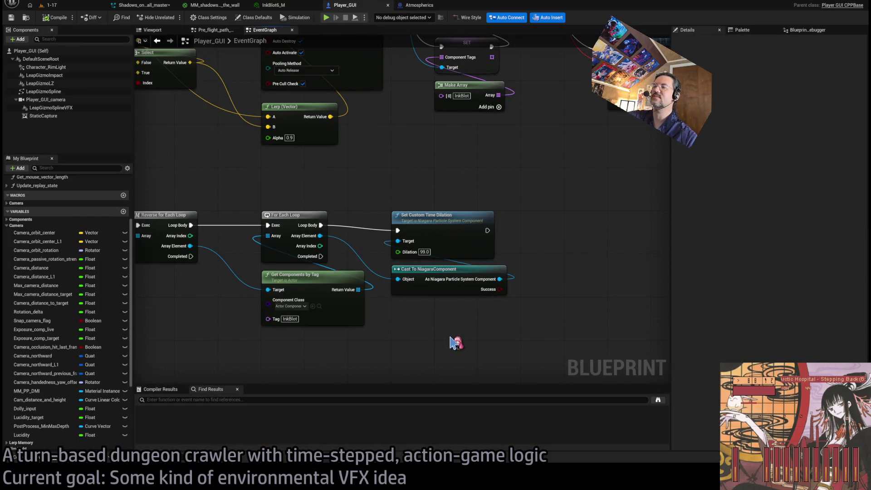
pyautogui.moveTo(449, 246); pyautogui.dragTo(445, 243)
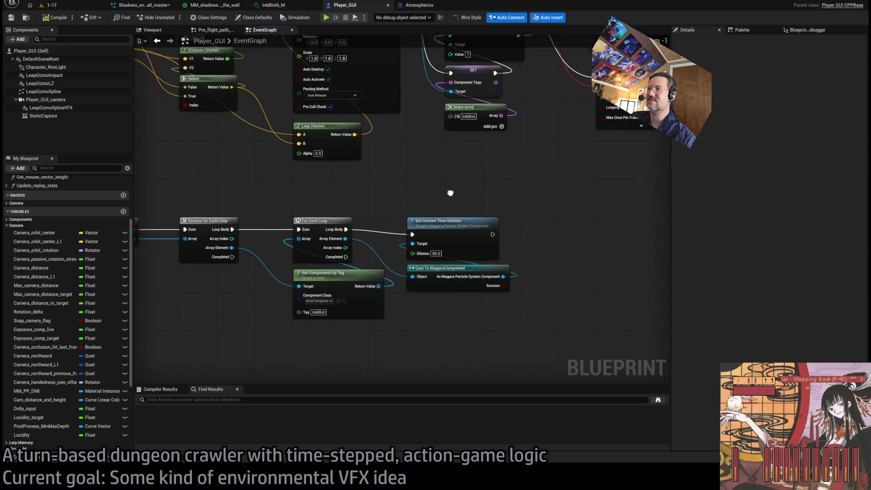
pyautogui.scroll(-1, 446, 243)
pyautogui.moveTo(521, 220); pyautogui.dragTo(547, 244)
pyautogui.scroll(-3, 542, 255)
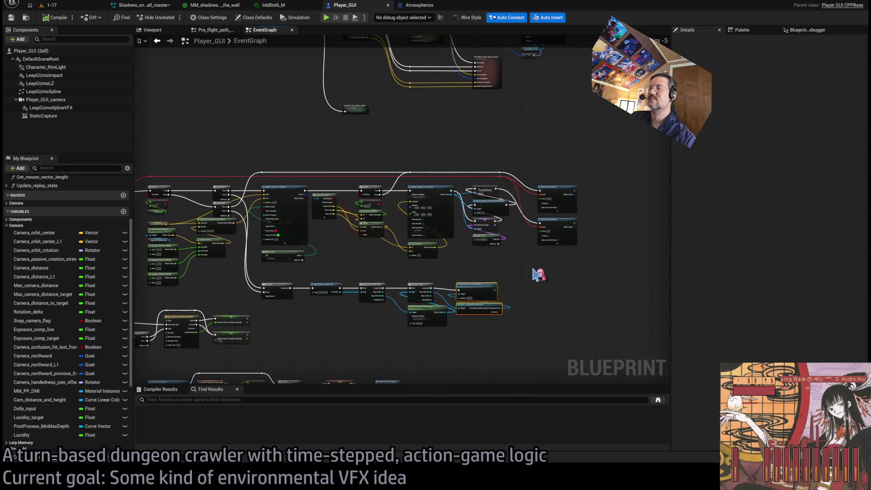
pyautogui.scroll(3, 504, 265)
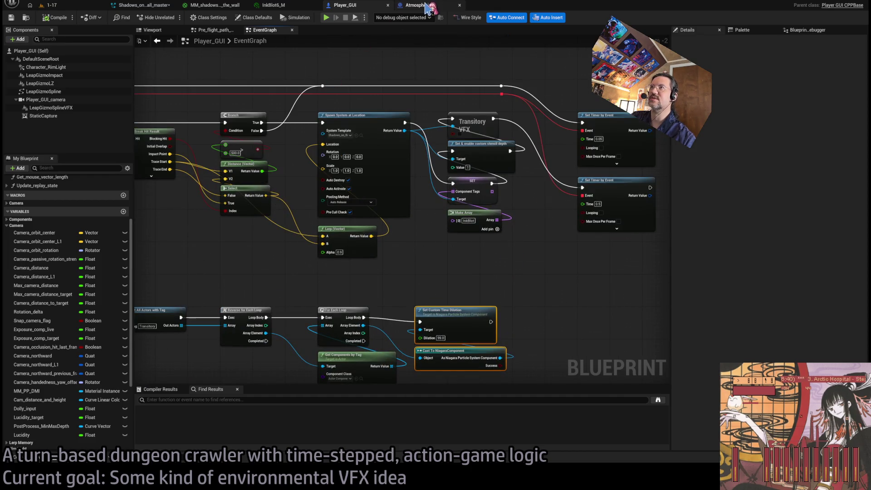
# - Select the whole For Each Loop, Cast and Set Custom Time Dilation group, then switch to Atmospherics
pyautogui.click(418, 5)
pyautogui.click(345, 5)
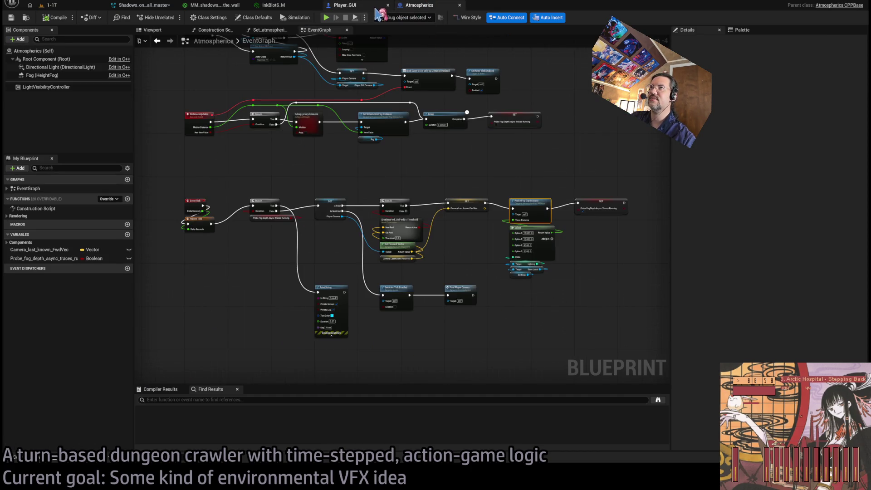
pyautogui.scroll(2, 427, 266)
pyautogui.moveTo(426, 269); pyautogui.dragTo(377, 277)
pyautogui.moveTo(515, 204); pyautogui.dragTo(451, 307)
pyautogui.click(417, 5)
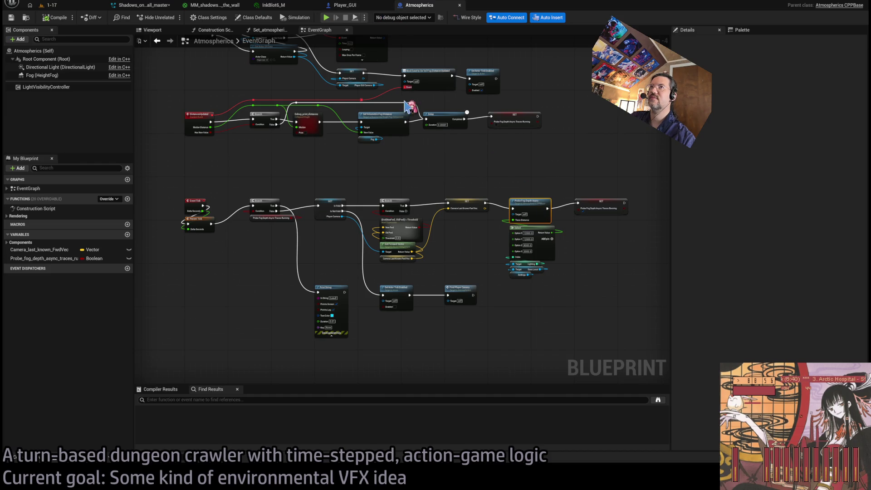
# - Open the Time_manager blueprint through the asset search
pyautogui.hotkey('ctrl', 'p')
pyautogui.write('time_manag')
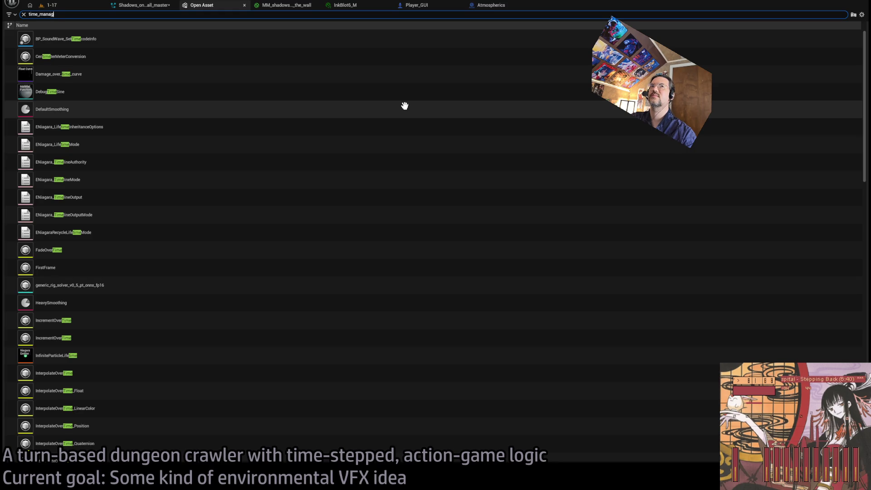
pyautogui.write('er')
pyautogui.click(163, 35)
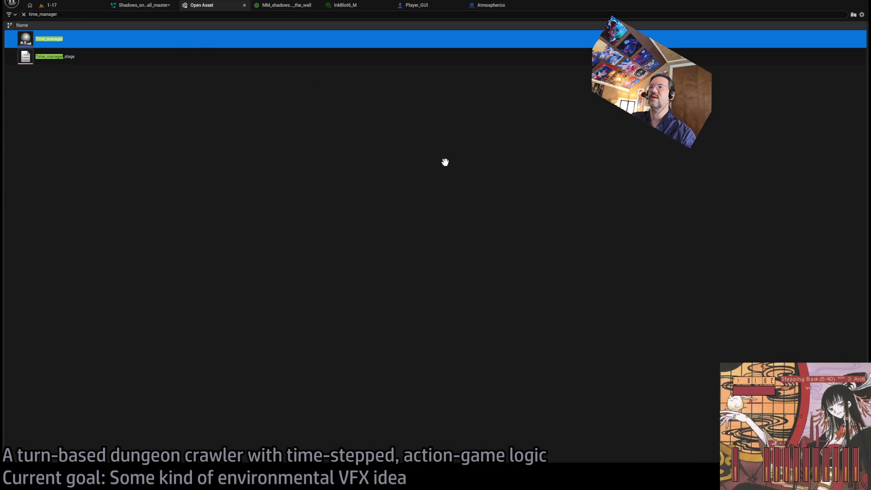
pyautogui.press('Return')
# - Paste the copied loop, cast and dilation nodes and feed the Transitory components into the loop
pyautogui.scroll(3, 471, 242)
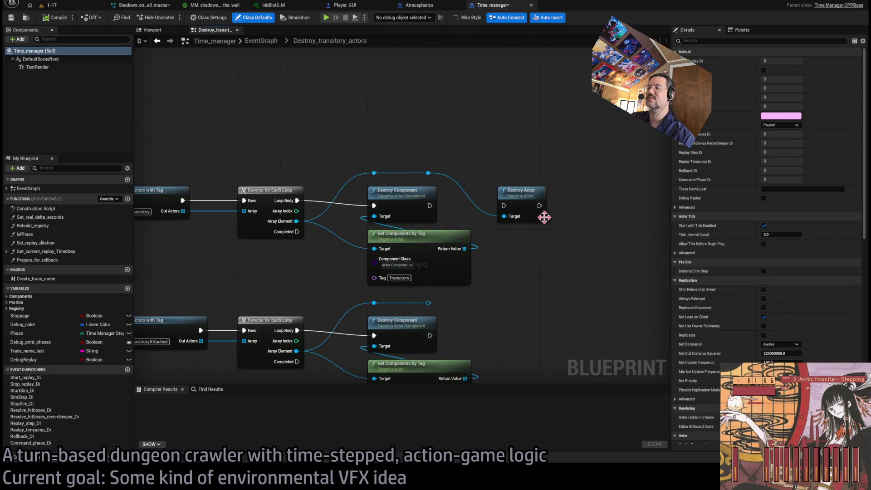
pyautogui.scroll(-2, 550, 216)
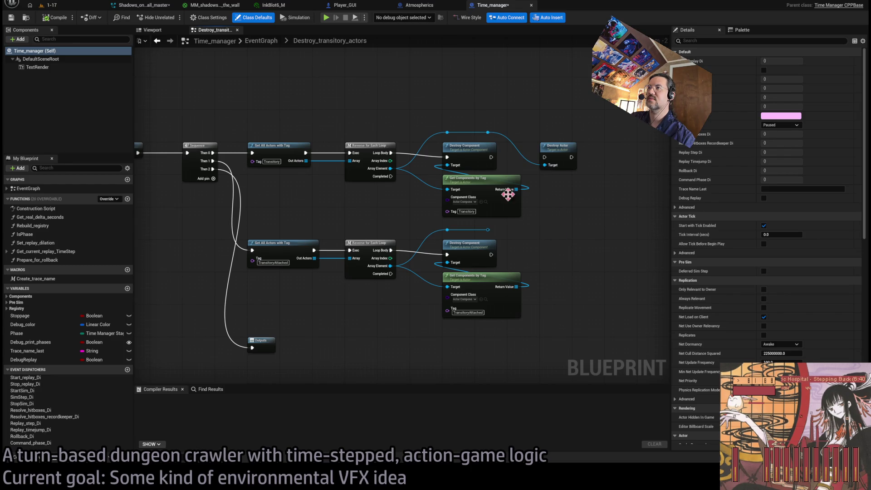
pyautogui.moveTo(513, 194); pyautogui.dragTo(507, 207)
pyautogui.hotkey('ctrl', 'v')
pyautogui.moveTo(423, 118)
pyautogui.mouseDown()
pyautogui.moveTo(476, 97)
pyautogui.moveTo(476, 110)
pyautogui.mouseUp()
pyautogui.moveTo(511, 251); pyautogui.dragTo(442, 125)
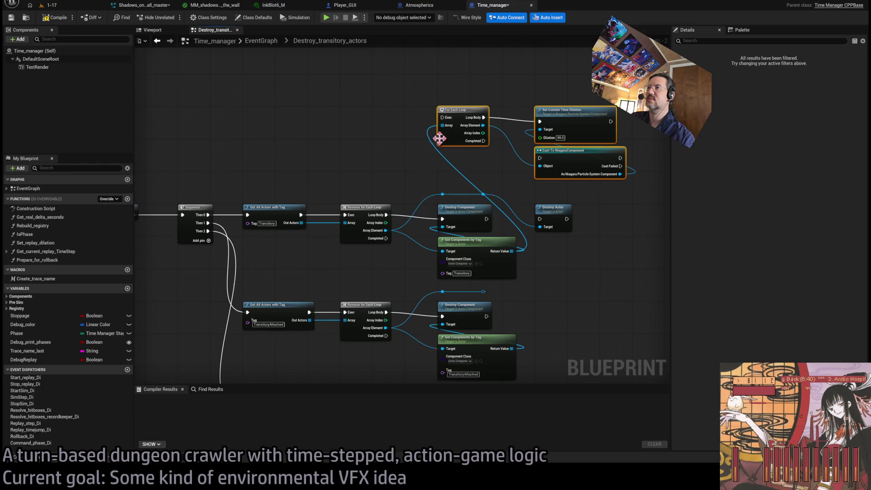
pyautogui.moveTo(386, 215); pyautogui.dragTo(443, 117)
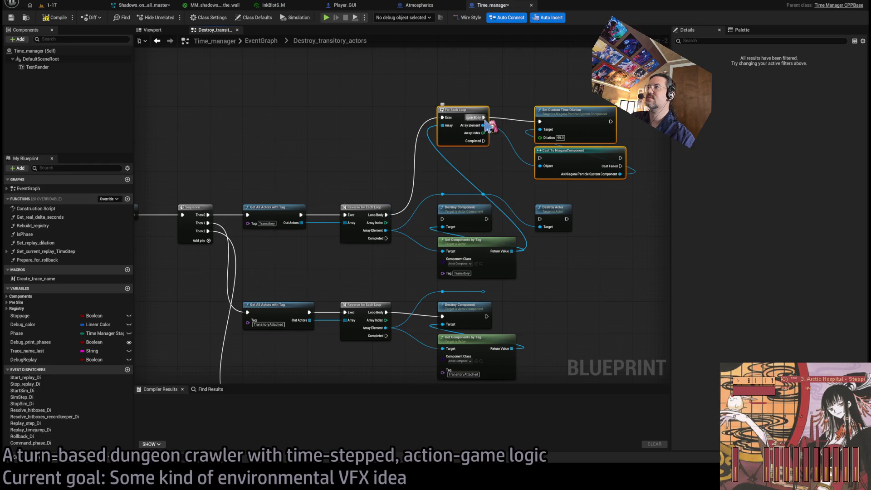
# - Add, then remove, a comment box around the pasted nodes
pyautogui.press('c')
pyautogui.click(499, 94)
pyautogui.press('Delete')
pyautogui.click(553, 153)
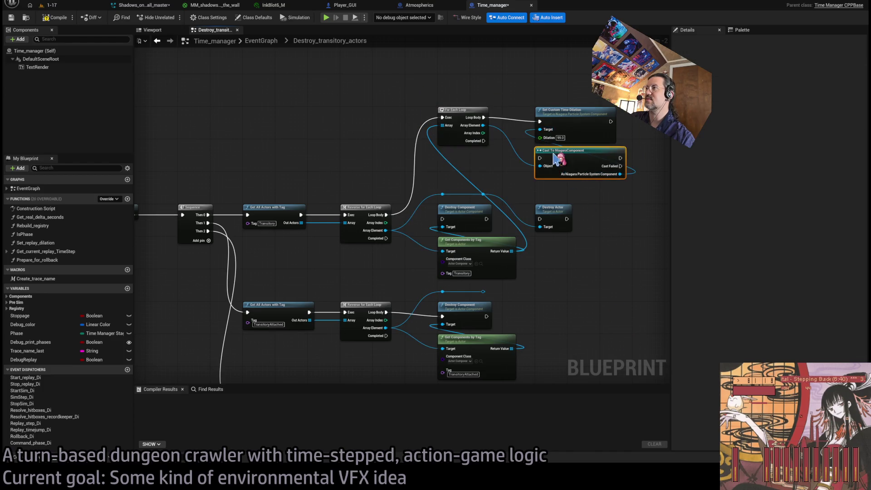
pyautogui.click(601, 198)
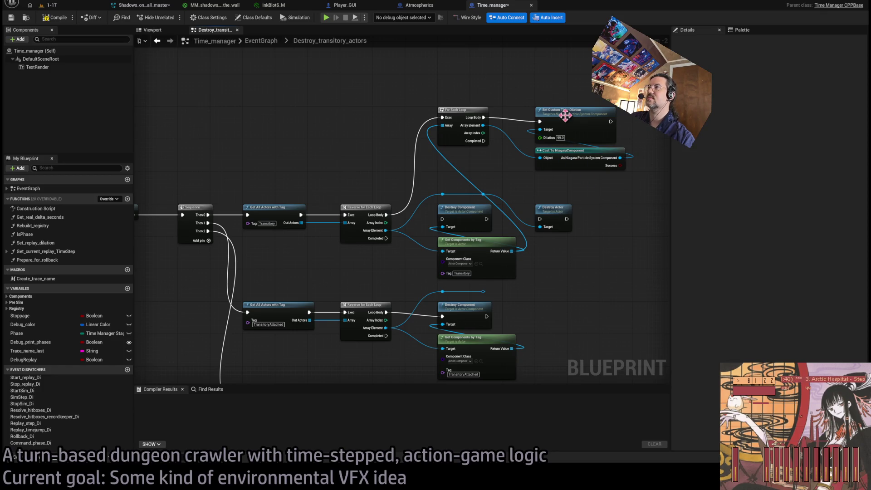
# - Paste a second loop copy wired to the reverse loop's body and the TransitoryAttached components
pyautogui.moveTo(585, 71); pyautogui.dragTo(435, 59)
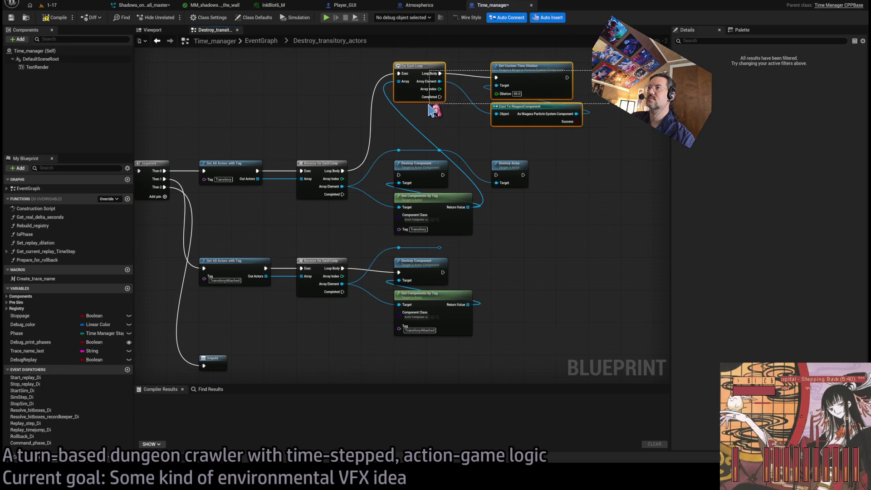
pyautogui.hotkey('ctrl', 'v')
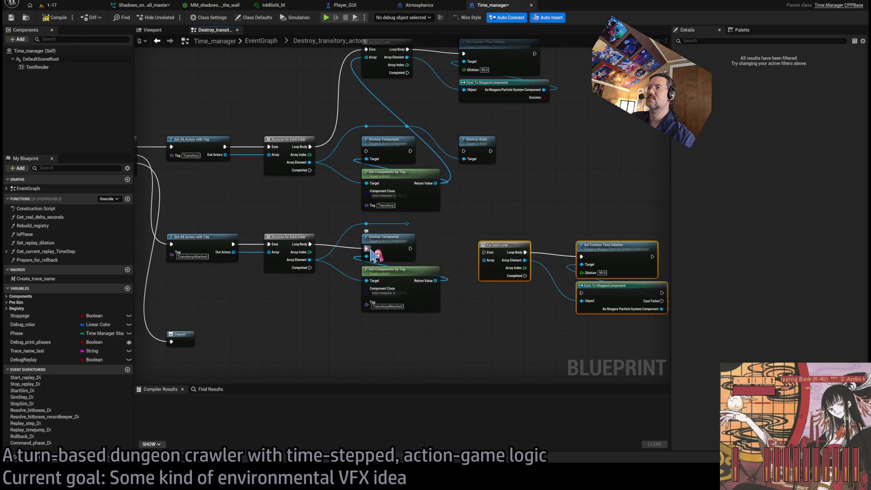
pyautogui.click(618, 285)
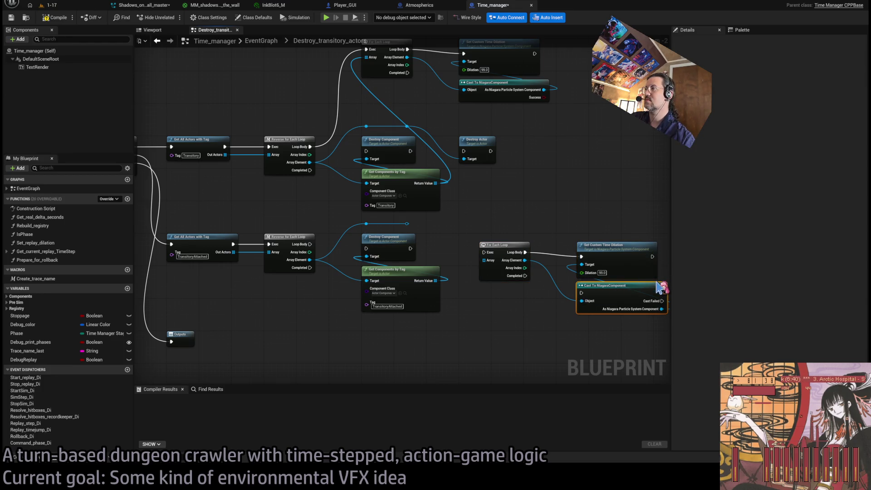
pyautogui.moveTo(309, 245); pyautogui.dragTo(512, 264)
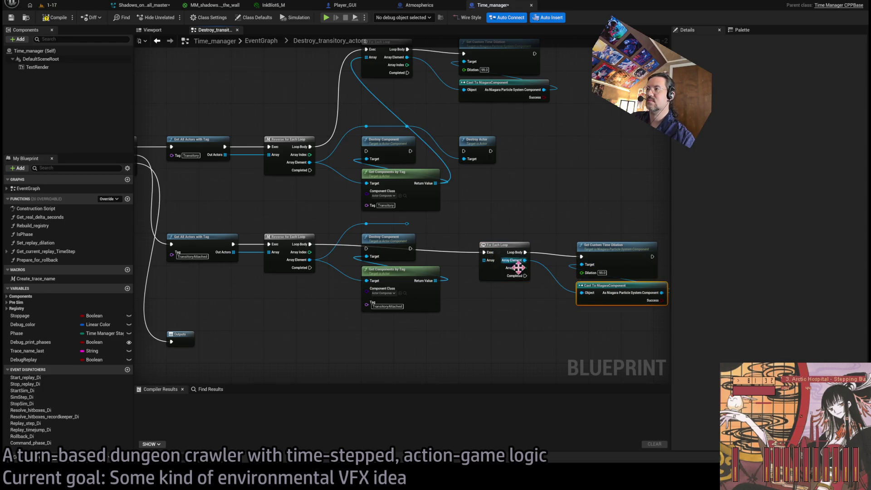
pyautogui.moveTo(435, 282); pyautogui.dragTo(483, 260)
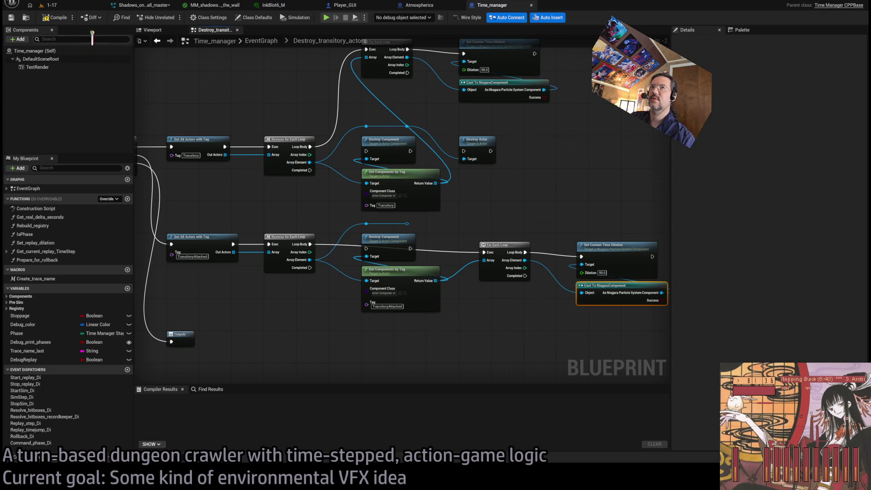
pyautogui.click(54, 5)
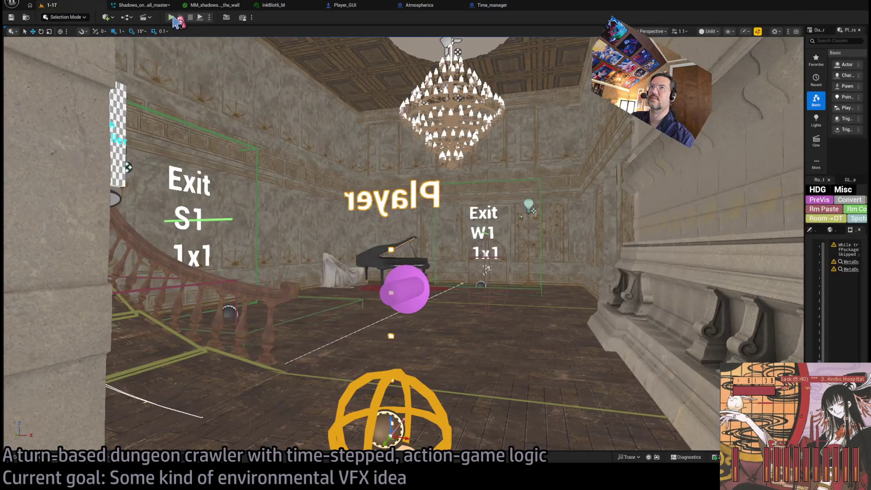
# - Start playing level 1-17 and run the first turns with queued actions and Hold
pyautogui.hotkey('alt', 'p')
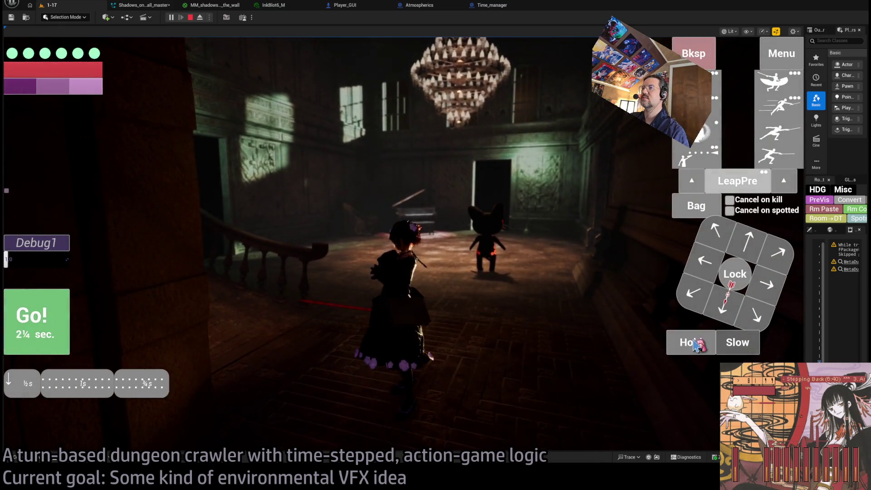
pyautogui.click(743, 239)
pyautogui.click(778, 82)
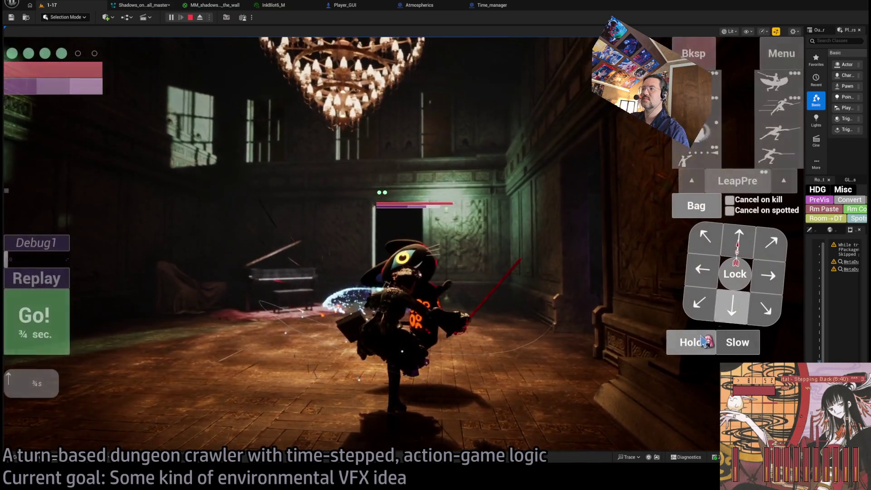
pyautogui.click(702, 346)
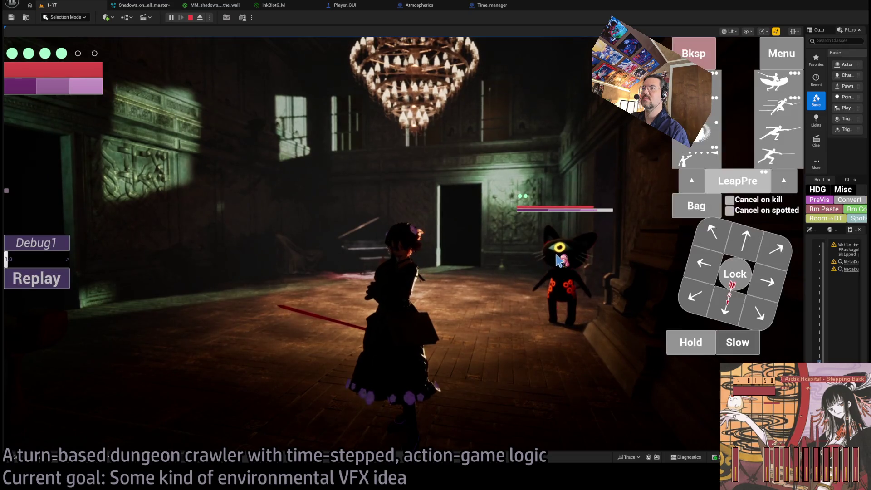
pyautogui.press('space')
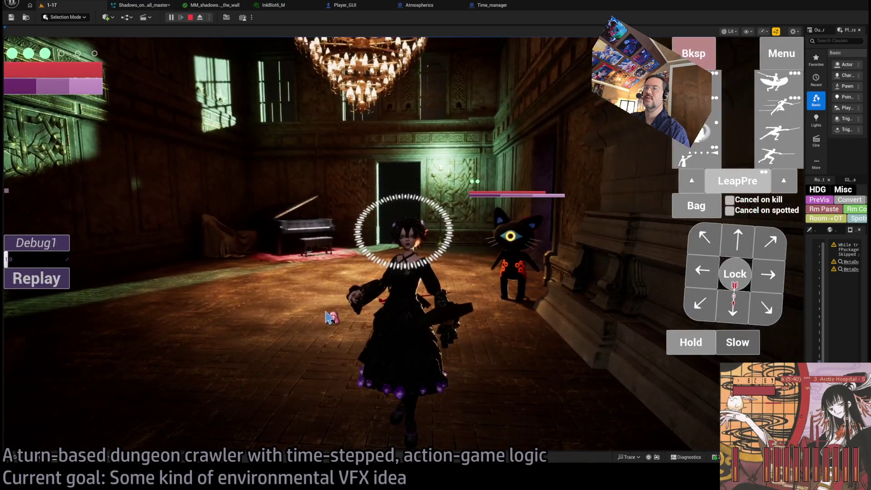
# - Lock onto the cat enemy, step forward twice and strike it with the top skill
pyautogui.click(735, 274)
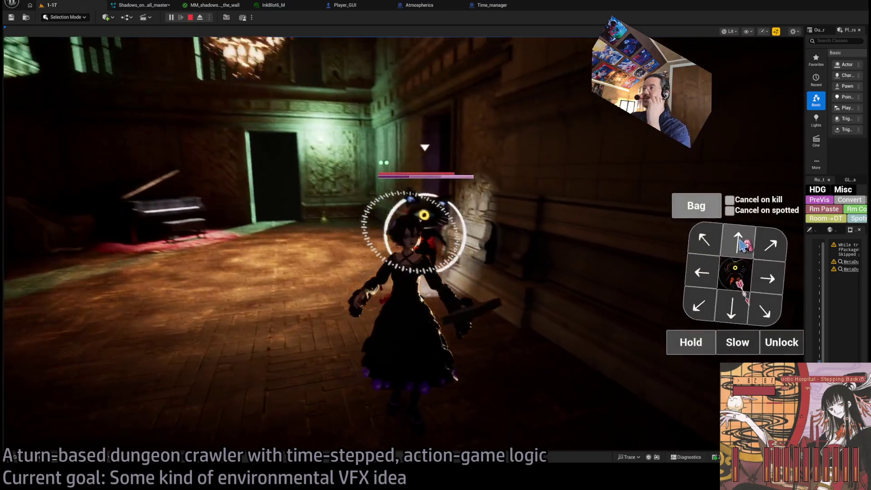
pyautogui.click(740, 245)
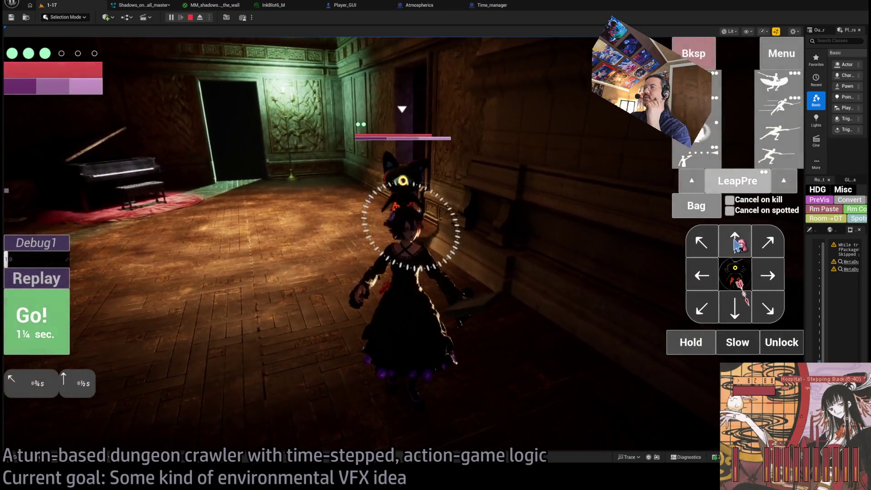
pyautogui.click(64, 325)
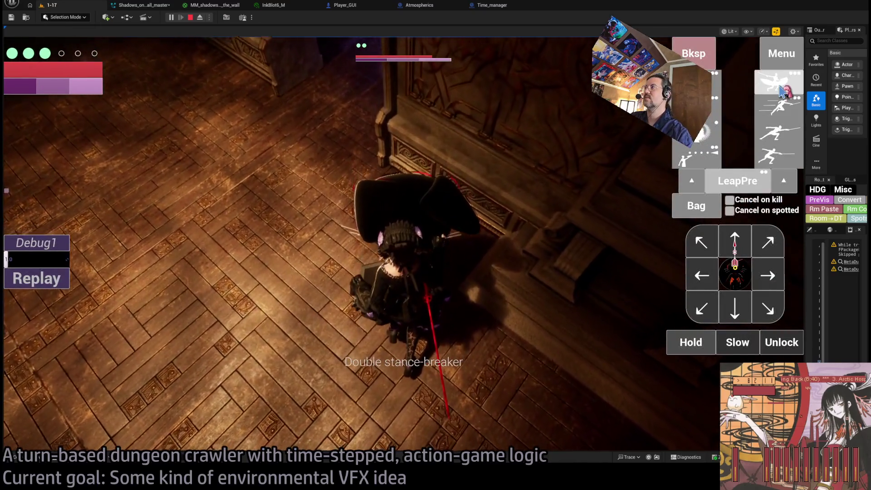
pyautogui.click(781, 90)
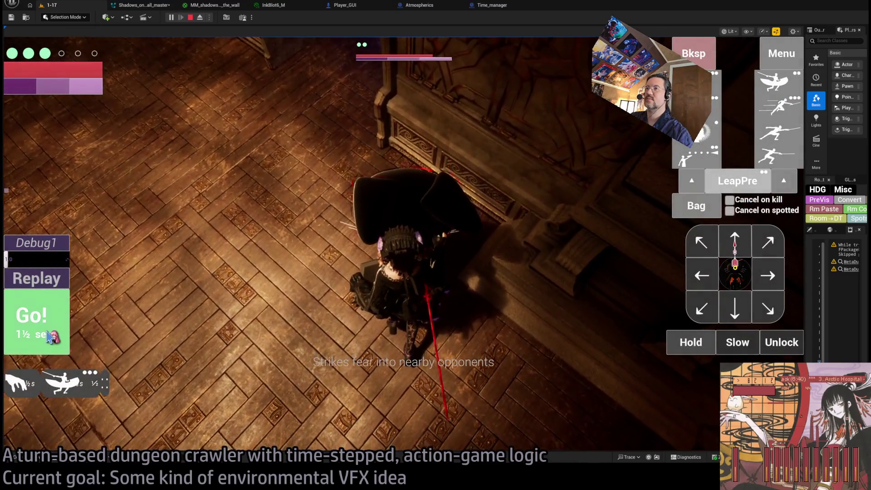
pyautogui.click(49, 337)
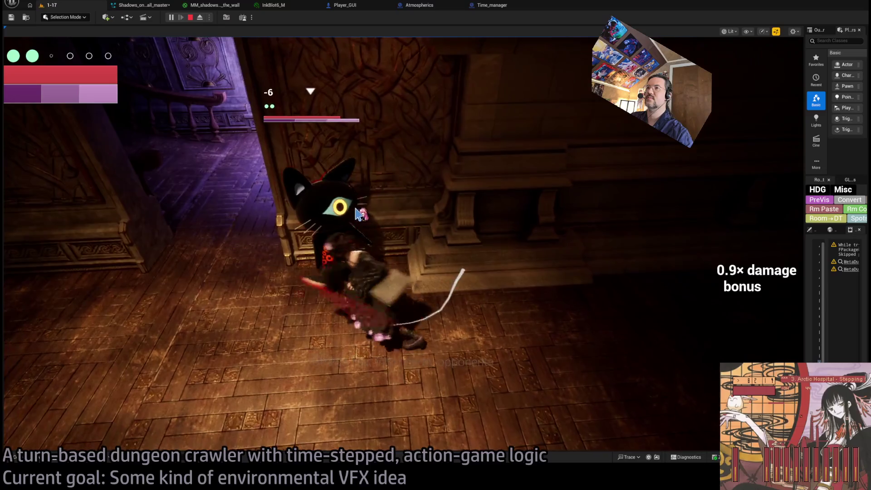
# - Replay the last turn repeatedly to watch the effects, then stop the play session
pyautogui.click(55, 284)
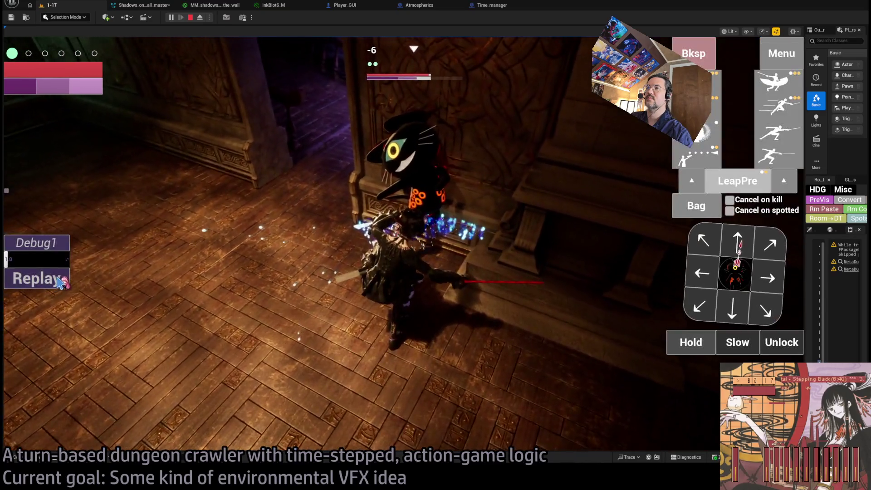
pyautogui.click(58, 282)
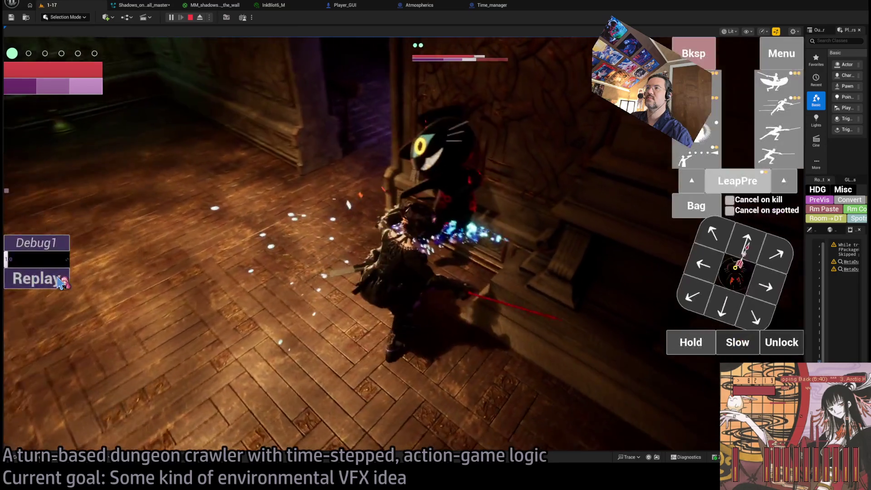
pyautogui.click(58, 282)
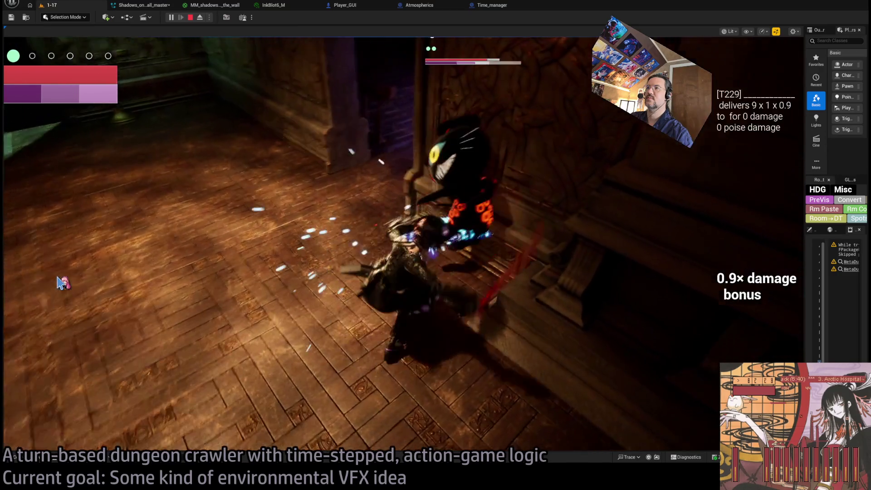
pyautogui.click(58, 281)
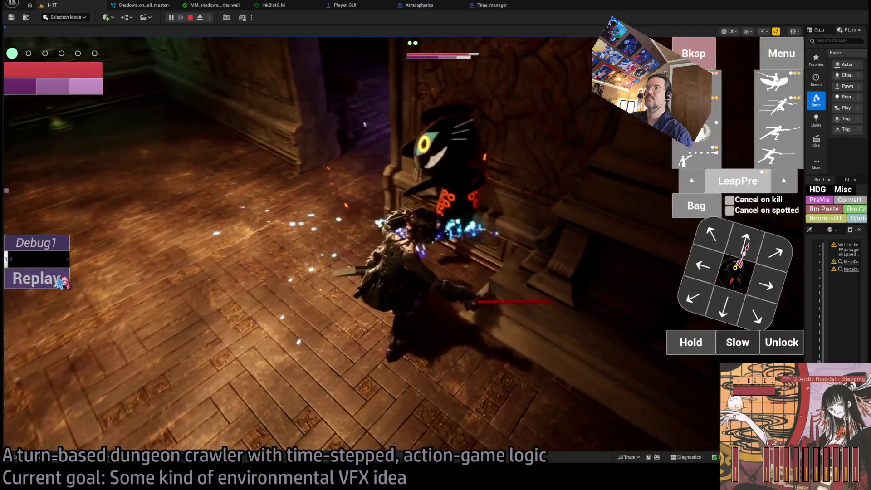
pyautogui.click(58, 282)
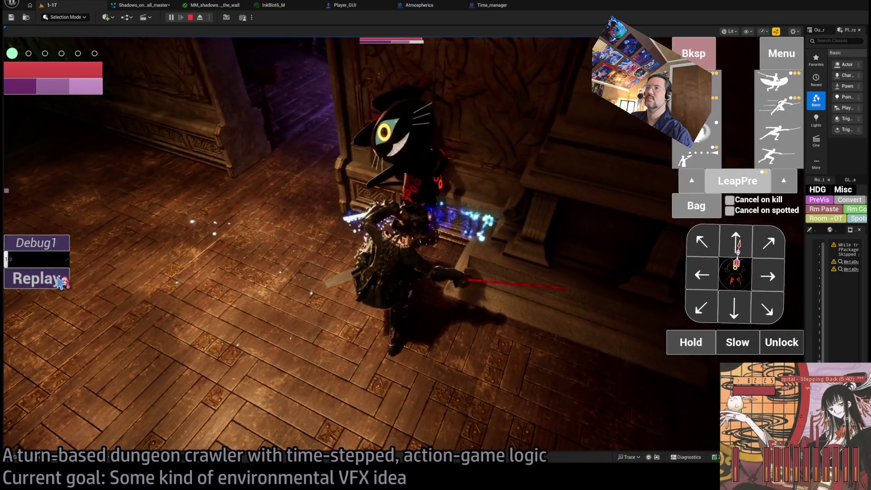
pyautogui.click(58, 281)
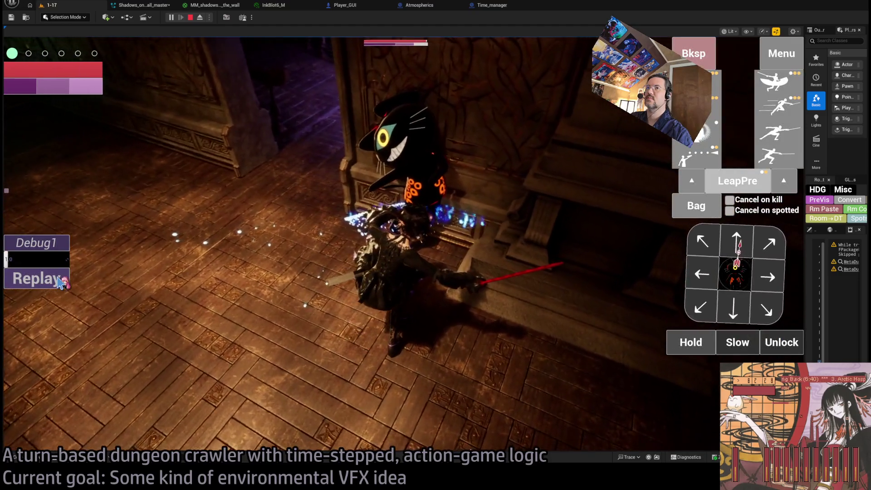
pyautogui.click(58, 279)
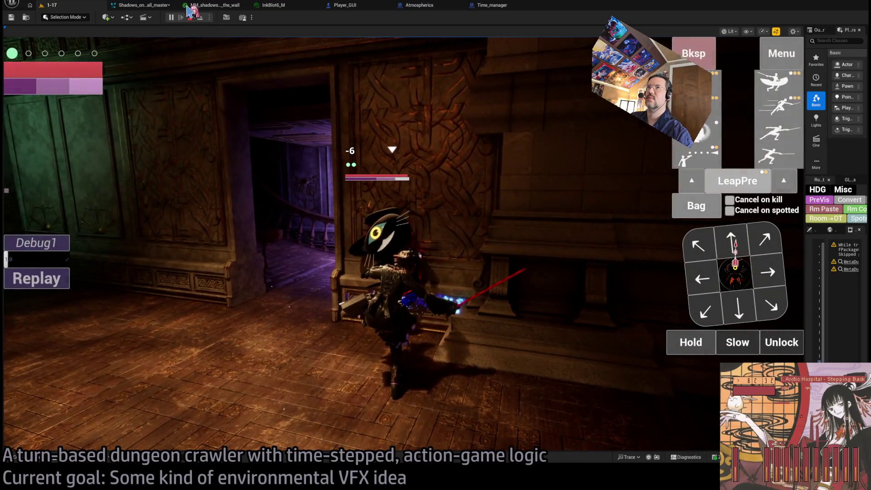
pyautogui.click(192, 17)
# - Return to Time_manager's graph and bring the Transitory loop nodes into view
pyautogui.click(481, 6)
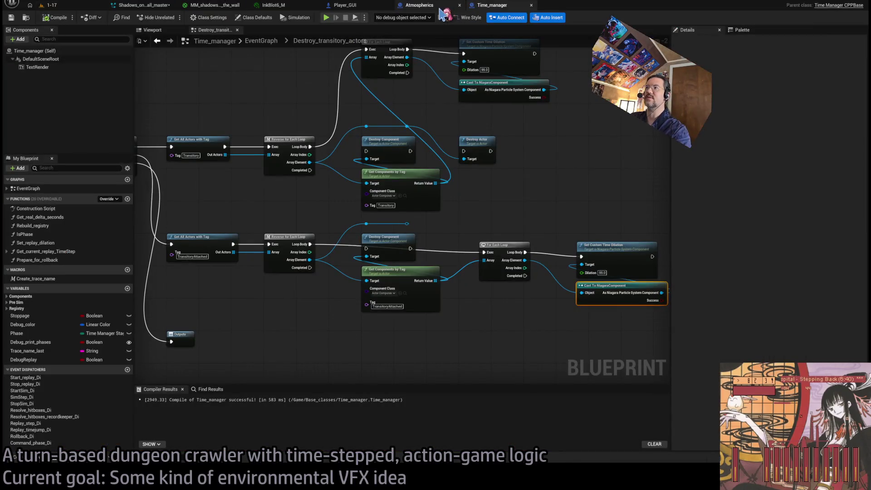
pyautogui.scroll(-1, 378, 132)
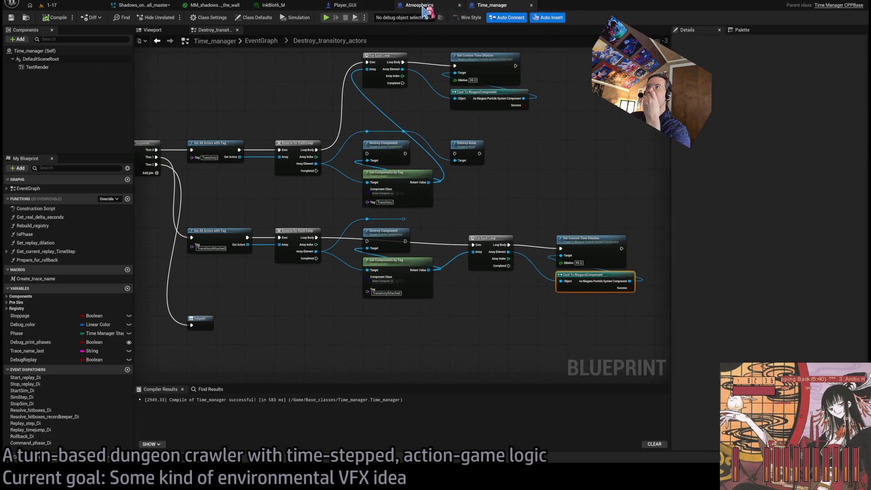
pyautogui.click(422, 6)
pyautogui.click(472, 6)
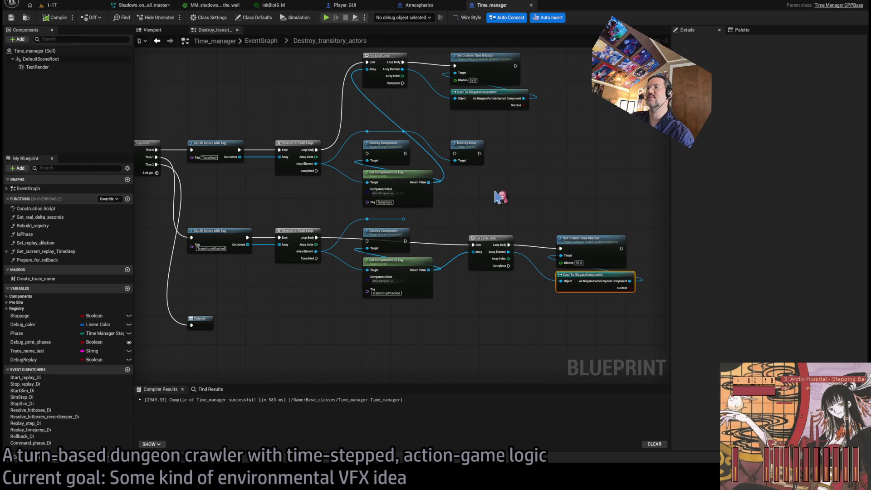
pyautogui.scroll(3, 580, 236)
pyautogui.moveTo(317, 313)
pyautogui.mouseDown()
pyautogui.moveTo(535, 308)
pyautogui.moveTo(524, 337)
pyautogui.moveTo(553, 356)
pyautogui.moveTo(536, 369)
pyautogui.mouseUp()
pyautogui.moveTo(388, 188); pyautogui.dragTo(371, 248)
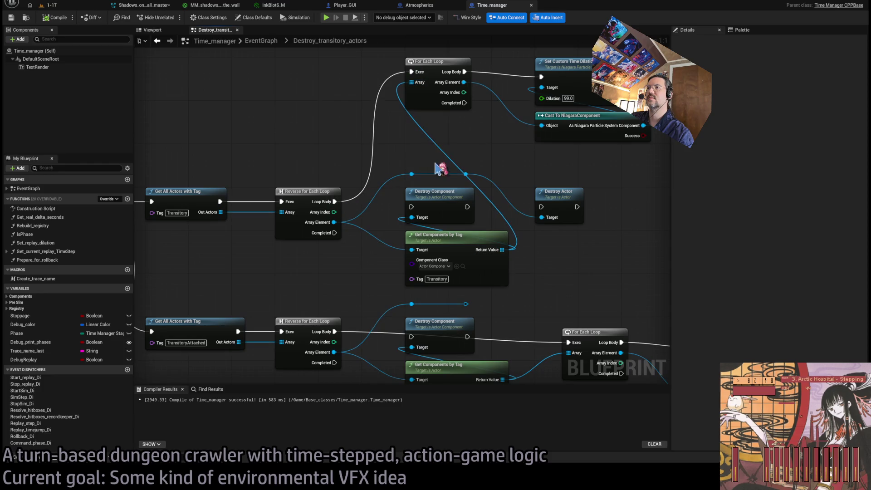
# - Delete the upper Destroy Component and Destroy Actor nodes and rearrange the upper loop nodes
pyautogui.moveTo(595, 213); pyautogui.dragTo(406, 174)
pyautogui.press('Delete')
pyautogui.moveTo(436, 61); pyautogui.dragTo(436, 191)
pyautogui.moveTo(441, 243); pyautogui.dragTo(443, 255)
pyautogui.moveTo(526, 152); pyautogui.dragTo(656, 53)
pyautogui.moveTo(590, 85); pyautogui.dragTo(590, 214)
pyautogui.click(572, 149)
# - Delete the lower Destroy Component, align the lower loop group under the upper one, and compile
pyautogui.scroll(-2, 583, 186)
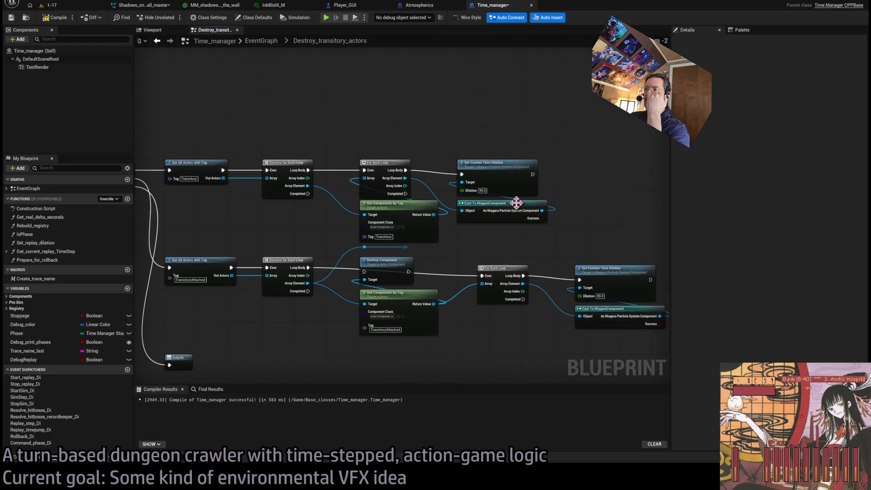
pyautogui.click(388, 267)
pyautogui.press('Delete')
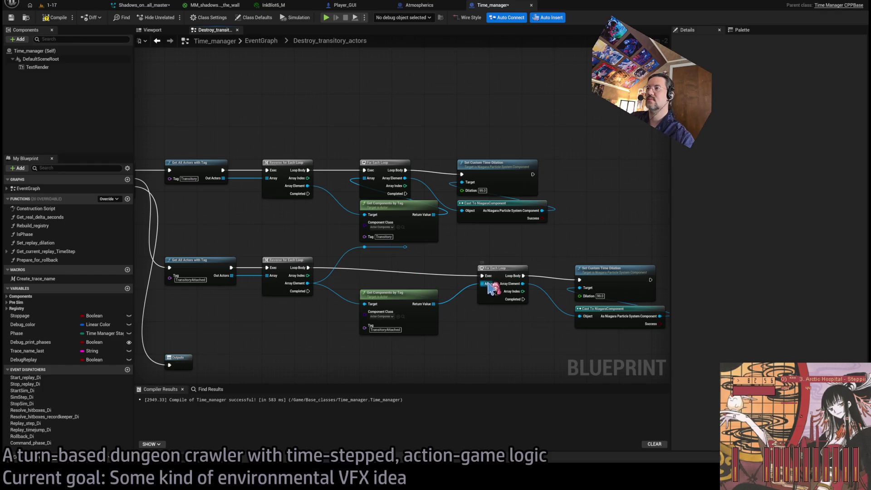
pyautogui.moveTo(402, 295); pyautogui.dragTo(522, 317)
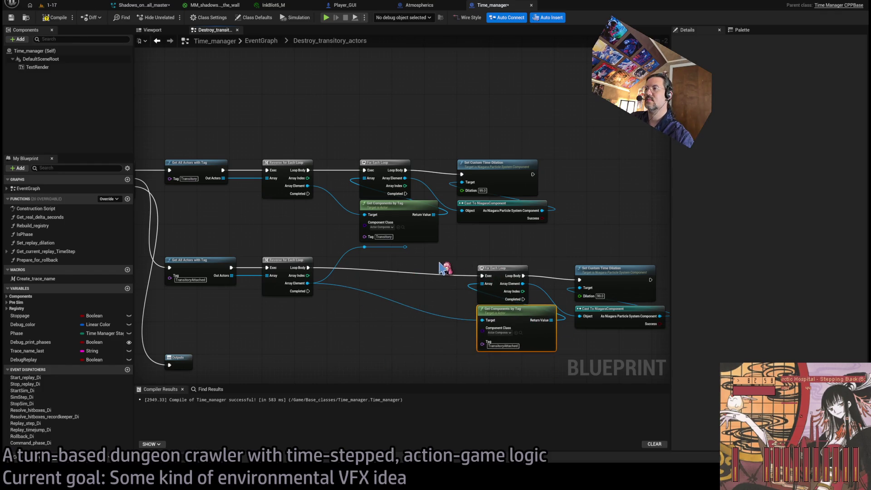
pyautogui.moveTo(439, 263); pyautogui.dragTo(667, 343)
pyautogui.moveTo(494, 269); pyautogui.dragTo(376, 260)
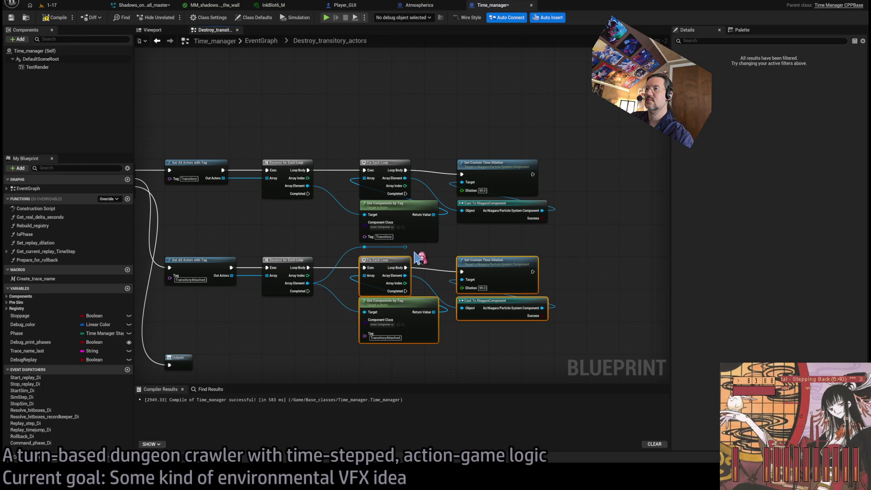
pyautogui.click(416, 258)
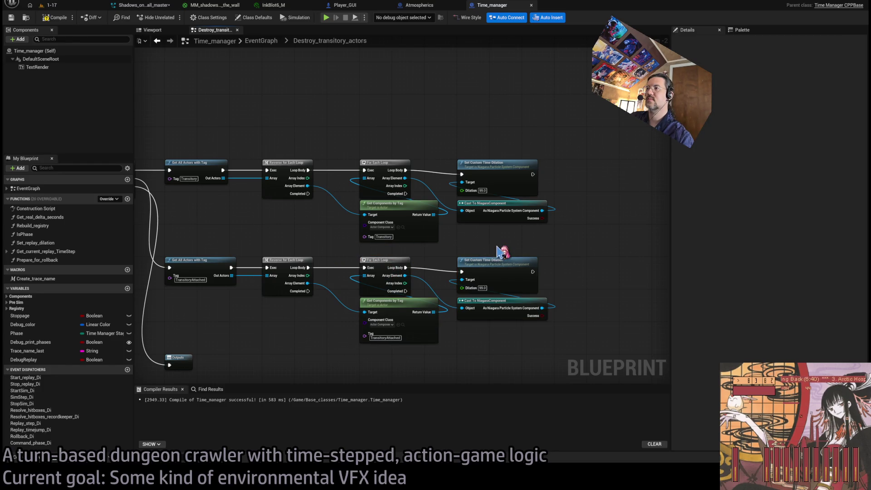
pyautogui.click(58, 19)
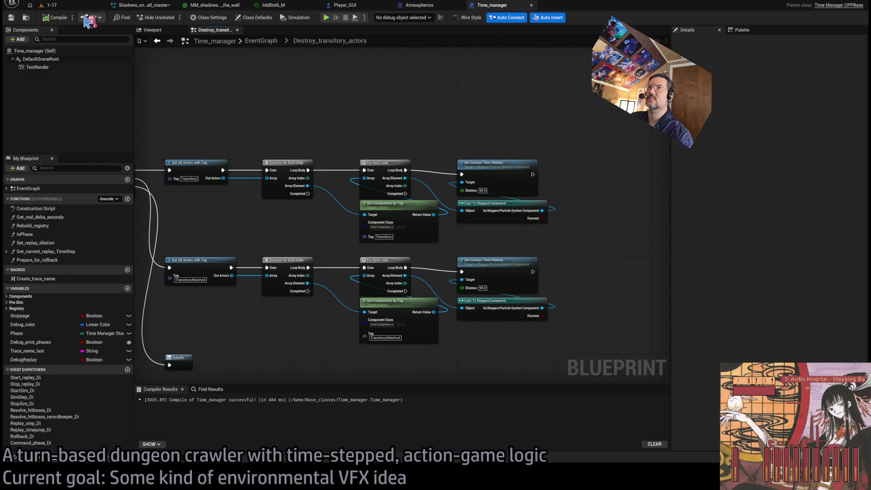
pyautogui.click(59, 14)
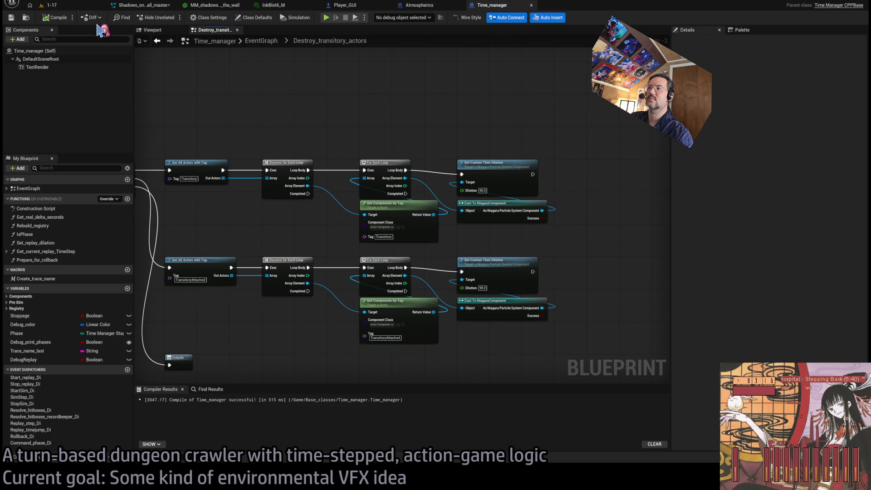
# - Wire the Niagara component into time dilation's Target and add a Destroy Component after it
pyautogui.scroll(1, 431, 253)
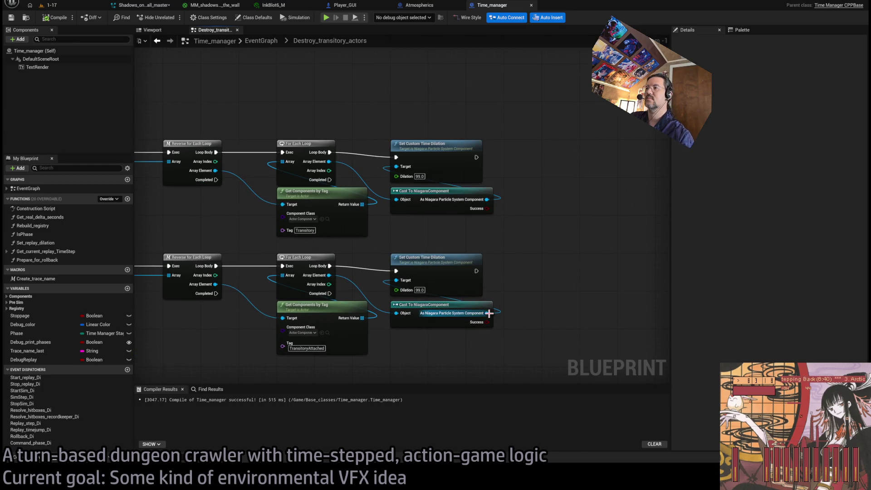
pyautogui.moveTo(533, 299); pyautogui.dragTo(396, 280)
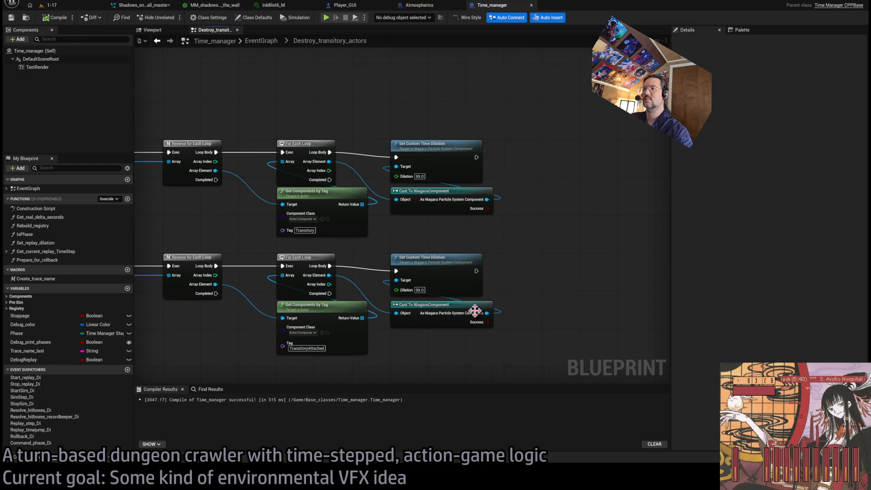
pyautogui.moveTo(487, 313); pyautogui.dragTo(535, 292)
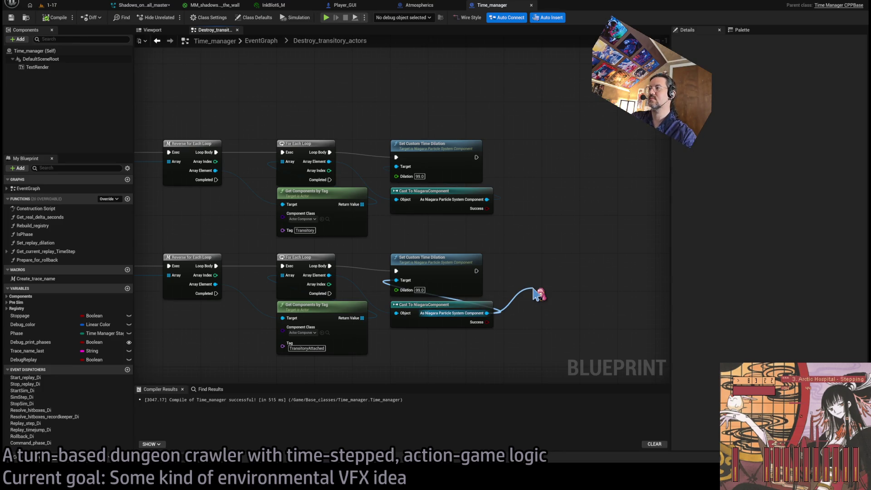
pyautogui.click(564, 298)
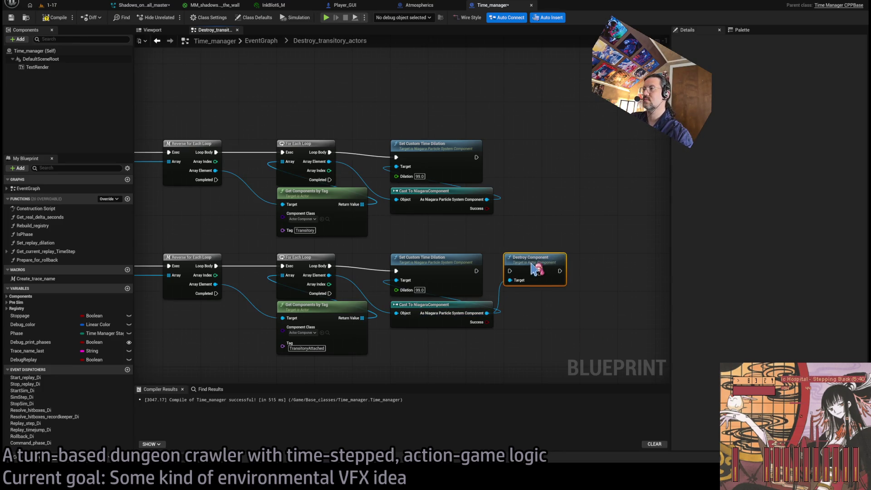
pyautogui.moveTo(477, 271)
pyautogui.mouseDown()
pyautogui.moveTo(504, 295)
pyautogui.moveTo(529, 286)
pyautogui.mouseUp()
# - Duplicate the Destroy Component onto the upper row after time dilation, then compile
pyautogui.click(529, 258)
pyautogui.hotkey('ctrl', 'c')
pyautogui.hotkey('ctrl', 'v')
pyautogui.moveTo(517, 150); pyautogui.dragTo(510, 157)
pyautogui.click(511, 195)
pyautogui.click(63, 17)
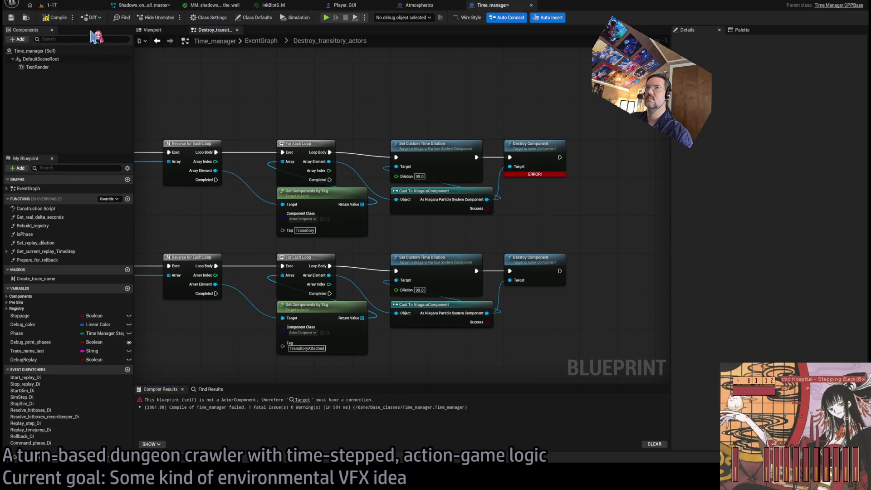
pyautogui.click(51, 5)
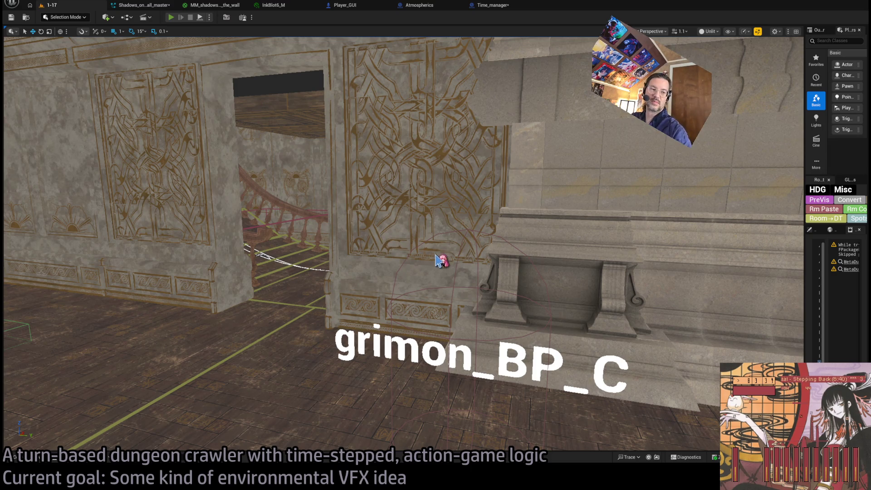
# - Play a few 1-17 turns with Go!, Replay and Hold, then exit and reopen Time_manager
pyautogui.hotkey('alt', 'p')
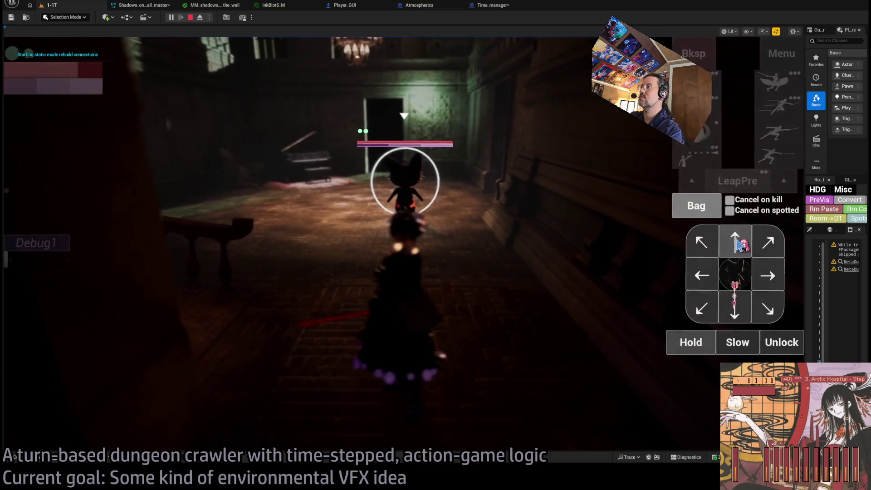
pyautogui.click(738, 245)
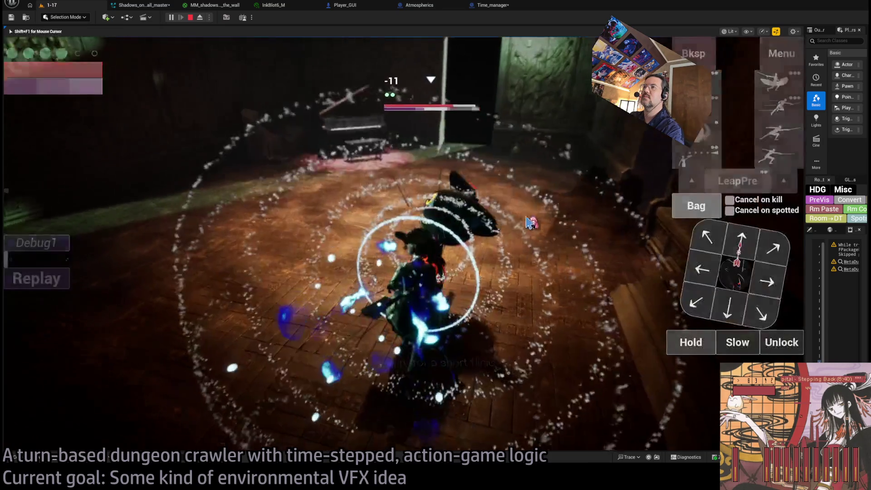
pyautogui.click(58, 281)
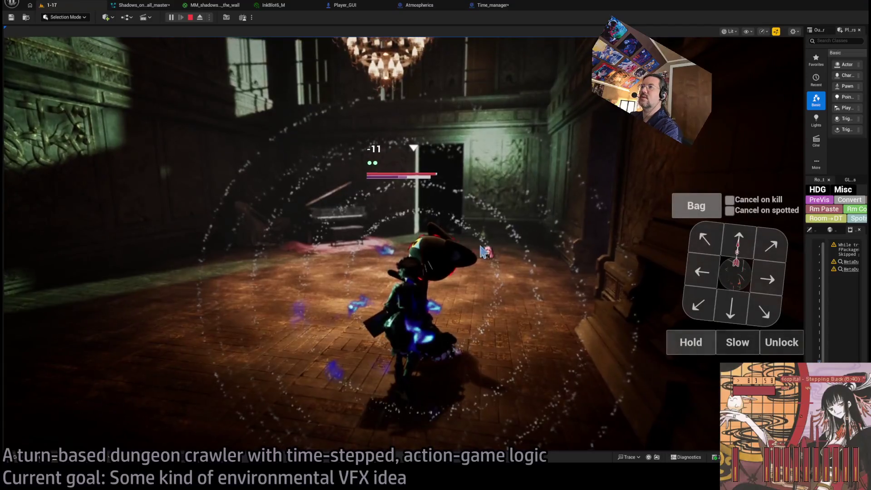
pyautogui.click(431, 247)
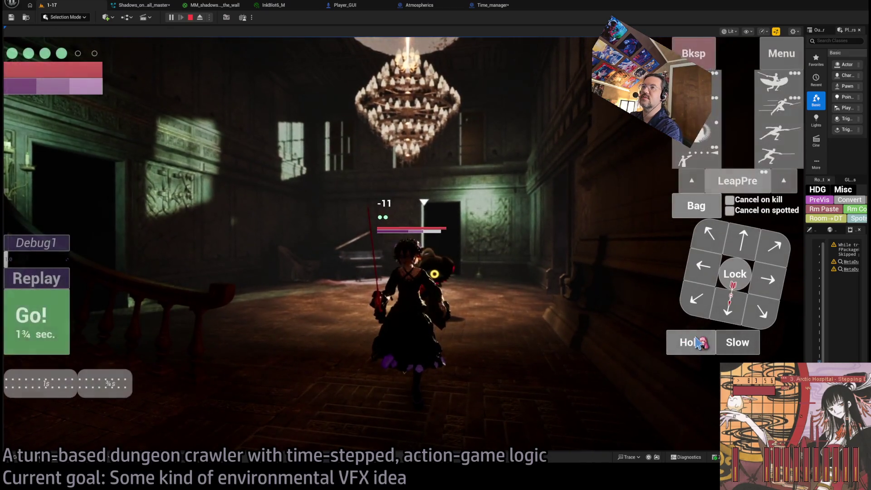
pyautogui.click(699, 342)
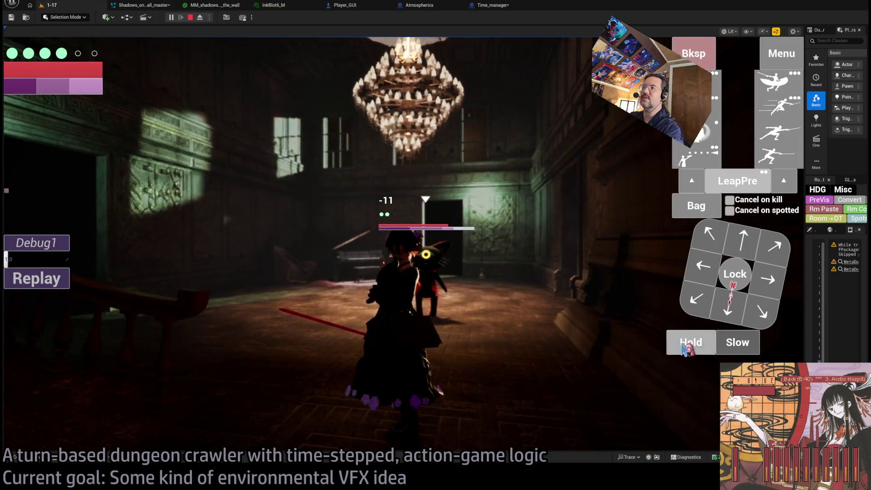
pyautogui.click(686, 345)
pyautogui.click(31, 329)
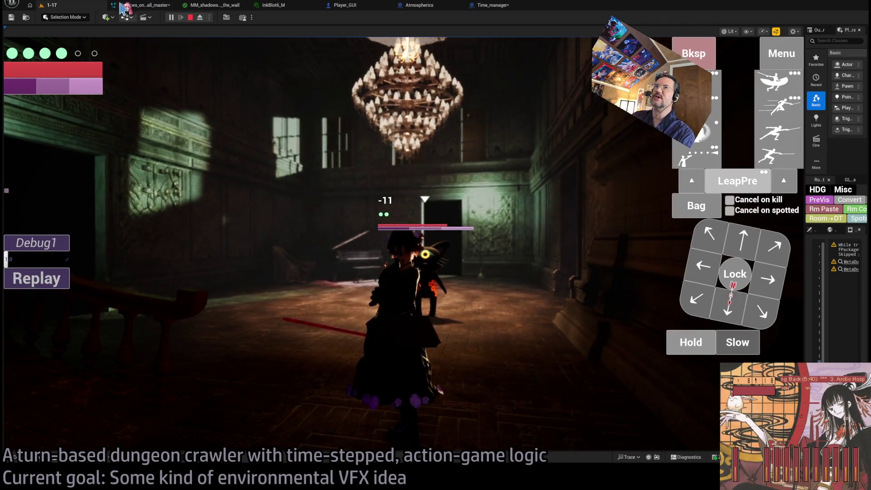
pyautogui.press('Escape')
pyautogui.click(492, 5)
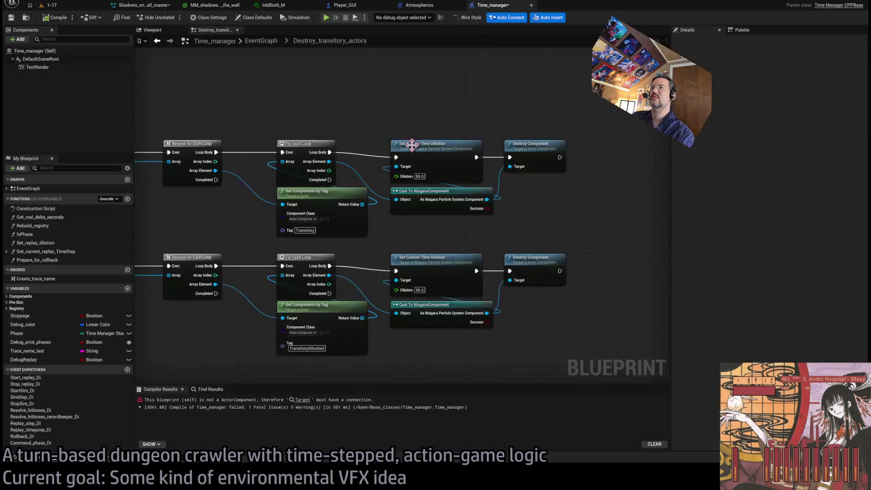
# - Delete the upper and lower Cast To NiagaraComponent nodes
pyautogui.scroll(3, 525, 181)
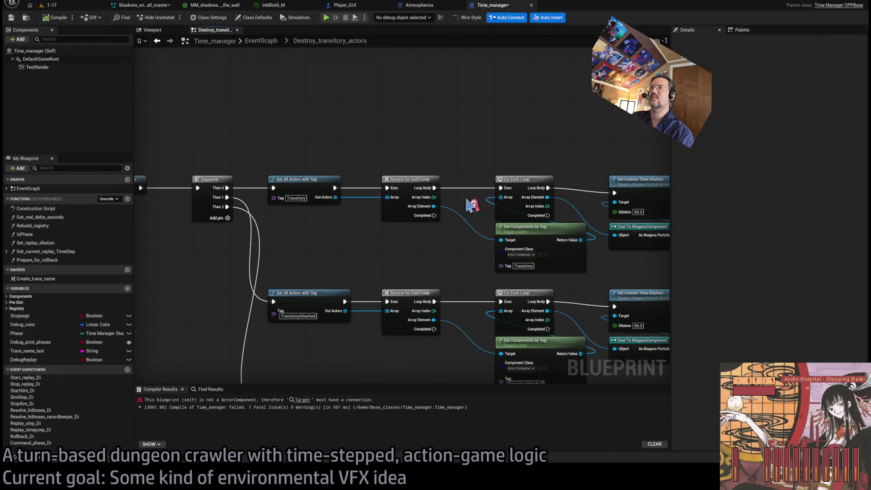
pyautogui.moveTo(620, 117)
pyautogui.mouseDown()
pyautogui.moveTo(438, 331)
pyautogui.moveTo(391, 315)
pyautogui.mouseUp()
pyautogui.moveTo(586, 117)
pyautogui.mouseDown()
pyautogui.moveTo(370, 375)
pyautogui.moveTo(379, 282)
pyautogui.mouseUp()
pyautogui.click(619, 130)
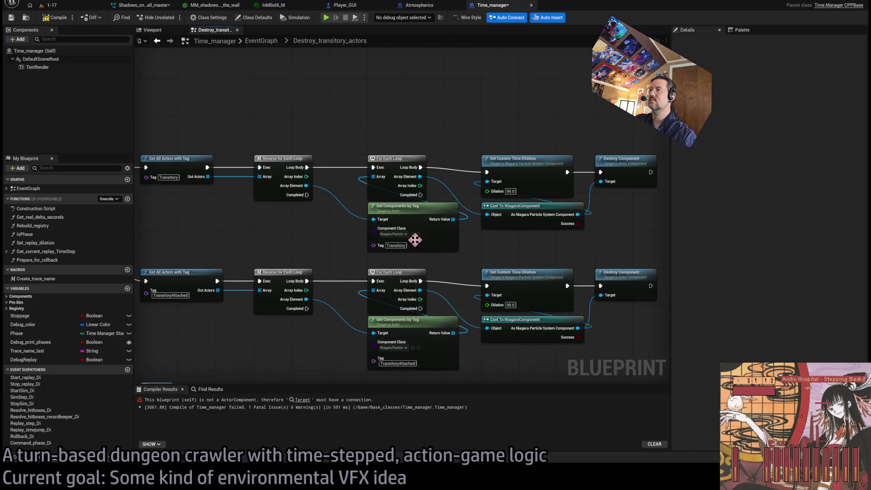
pyautogui.click(517, 218)
pyautogui.press('Delete')
pyautogui.click(517, 333)
pyautogui.press('Delete')
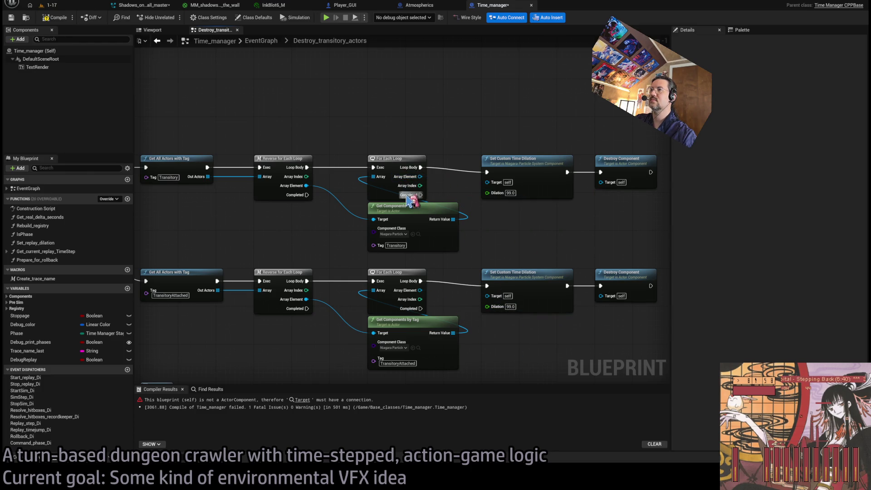
# - Wire each Return Value to its loop Array and each Array Element to dilation and destroy Targets, then compile
pyautogui.moveTo(457, 221)
pyautogui.mouseDown()
pyautogui.moveTo(373, 177)
pyautogui.moveTo(487, 182)
pyautogui.mouseUp()
pyautogui.moveTo(420, 177)
pyautogui.mouseDown()
pyautogui.moveTo(610, 180)
pyautogui.moveTo(601, 181)
pyautogui.mouseUp()
pyautogui.click(454, 338)
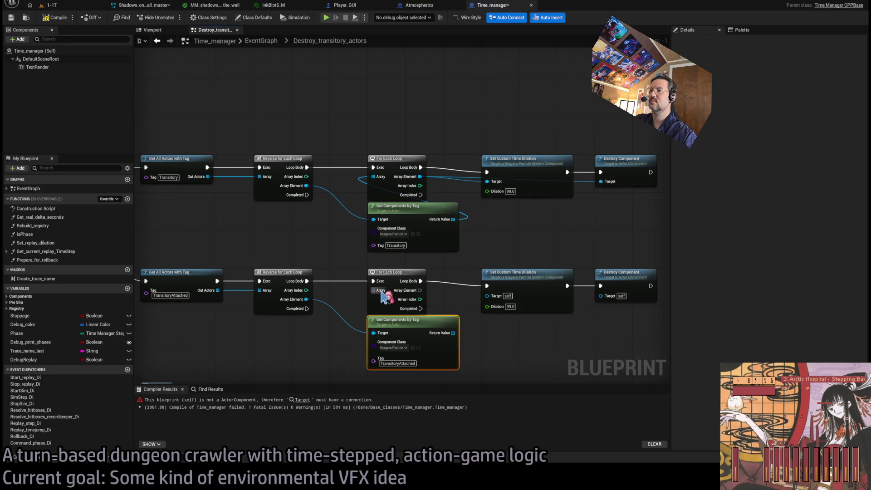
pyautogui.moveTo(452, 333)
pyautogui.mouseDown()
pyautogui.moveTo(373, 291)
pyautogui.moveTo(487, 296)
pyautogui.mouseUp()
pyautogui.moveTo(419, 290); pyautogui.dragTo(610, 296)
pyautogui.click(590, 347)
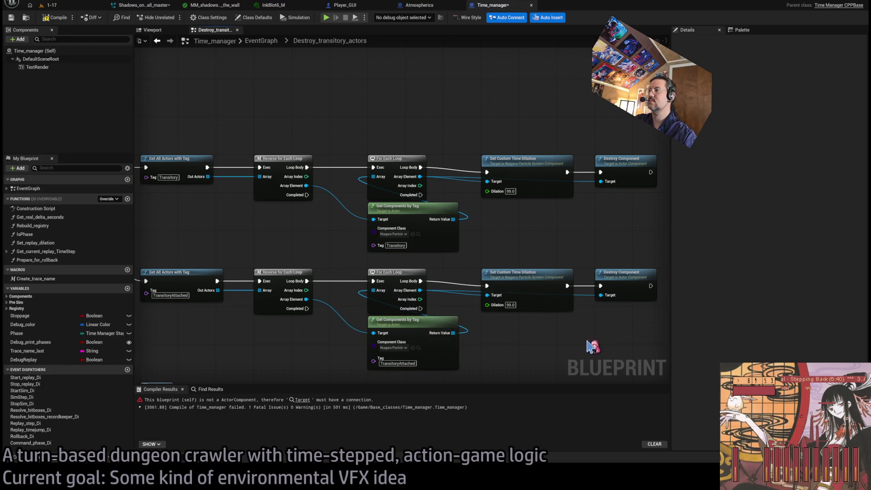
pyautogui.click(57, 21)
pyautogui.click(51, 5)
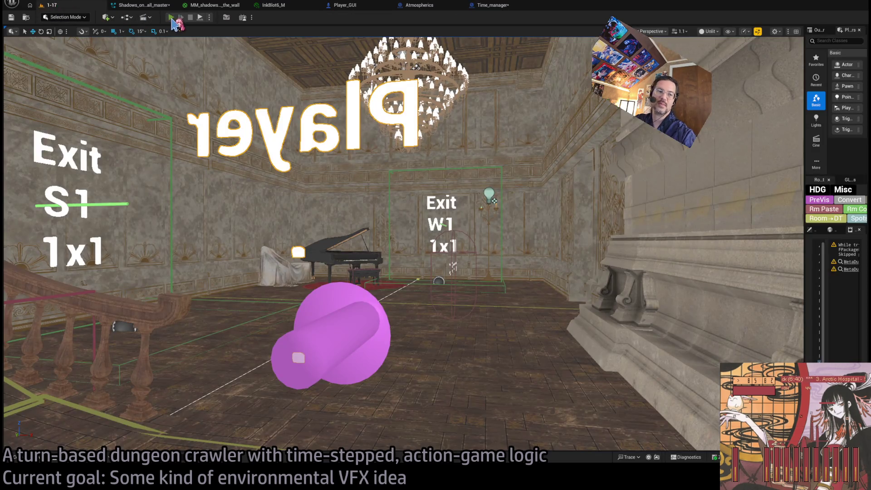
# - Start a Play-In-Editor session and play a turn using the leaping attack move
pyautogui.click(172, 19)
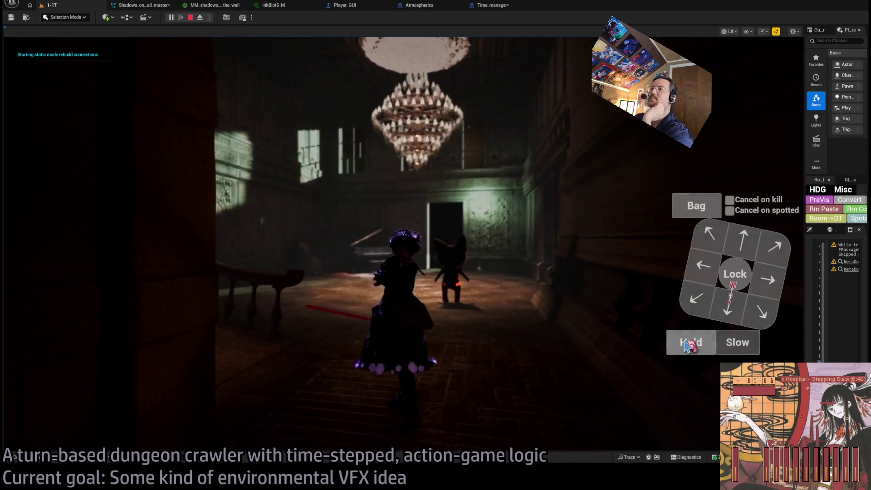
pyautogui.click(692, 343)
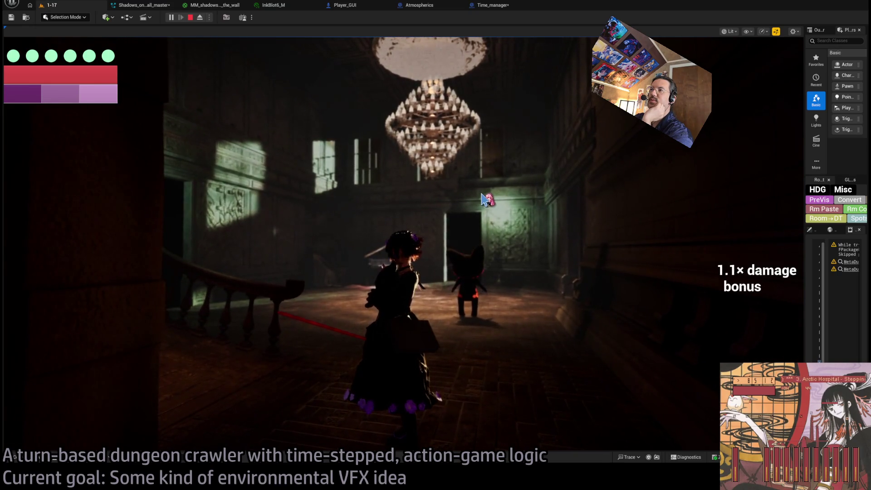
pyautogui.press('Left')
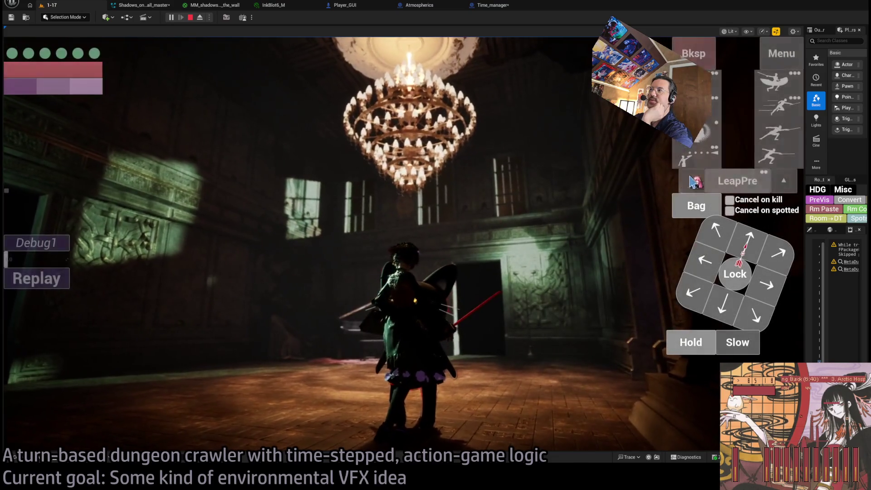
pyautogui.click(775, 82)
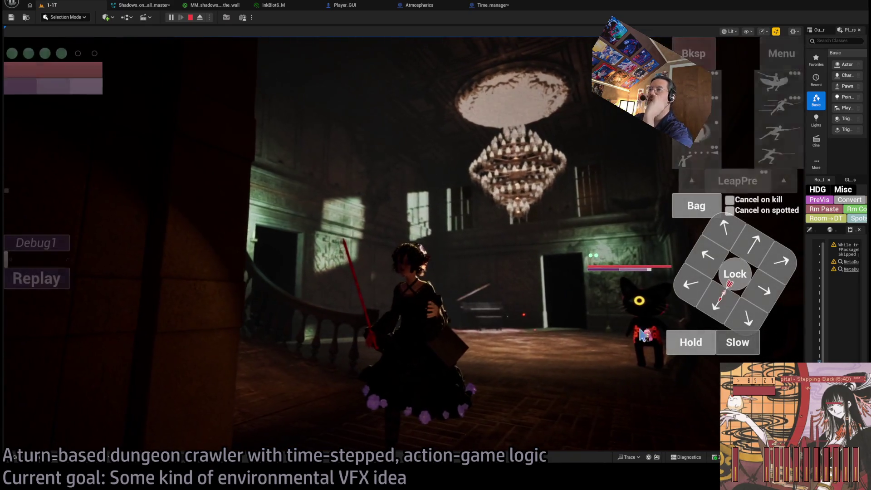
pyautogui.click(696, 345)
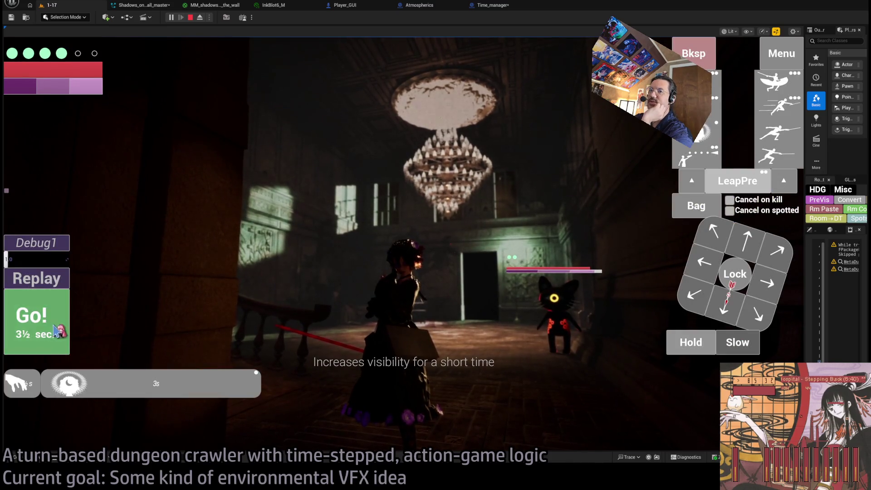
pyautogui.click(56, 331)
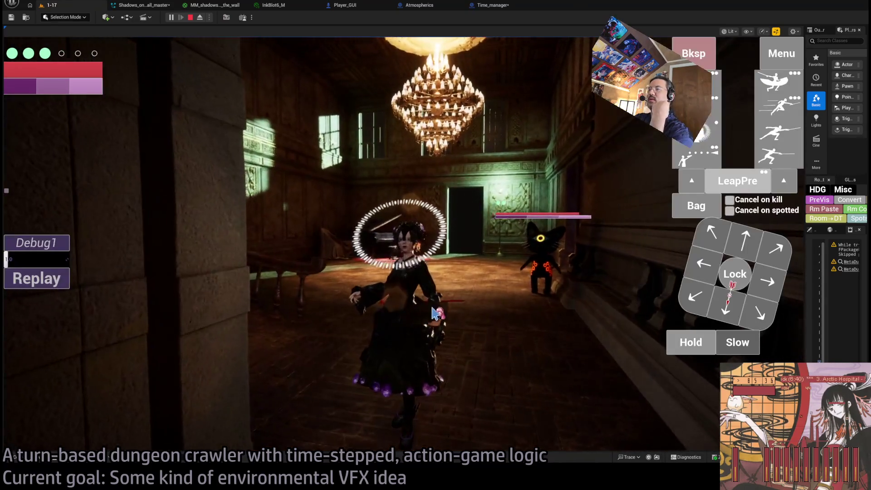
# - Replay the last turn, then lock onto the one-eyed cat enemy and attack it
pyautogui.click(49, 281)
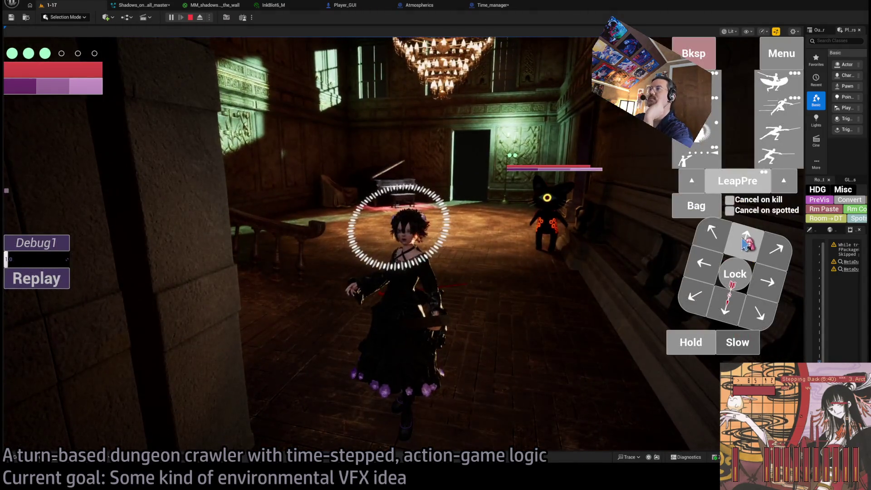
pyautogui.click(746, 244)
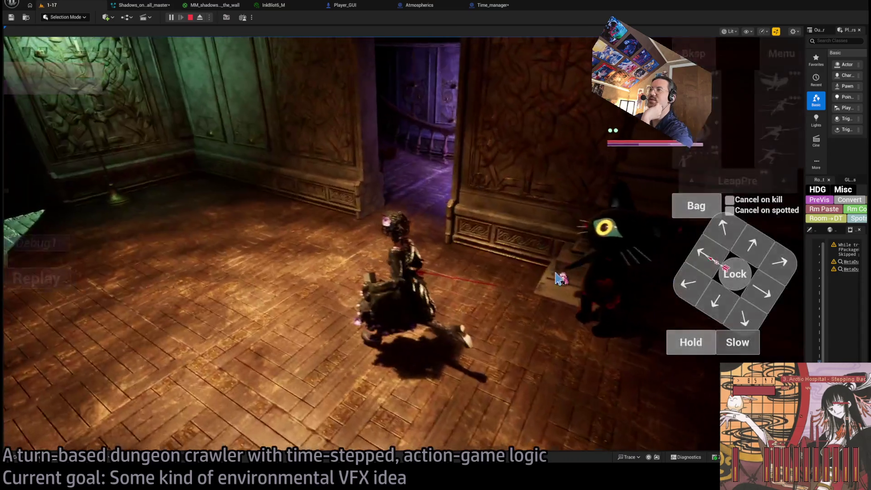
pyautogui.click(561, 278)
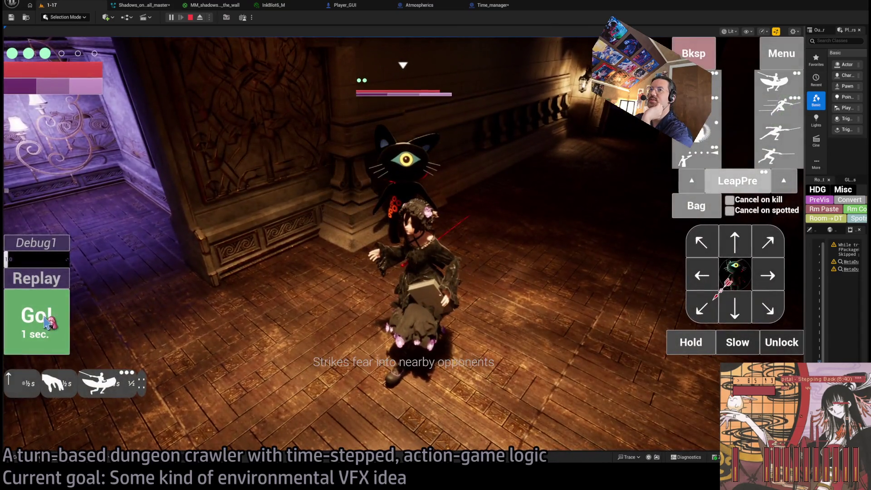
pyautogui.click(46, 323)
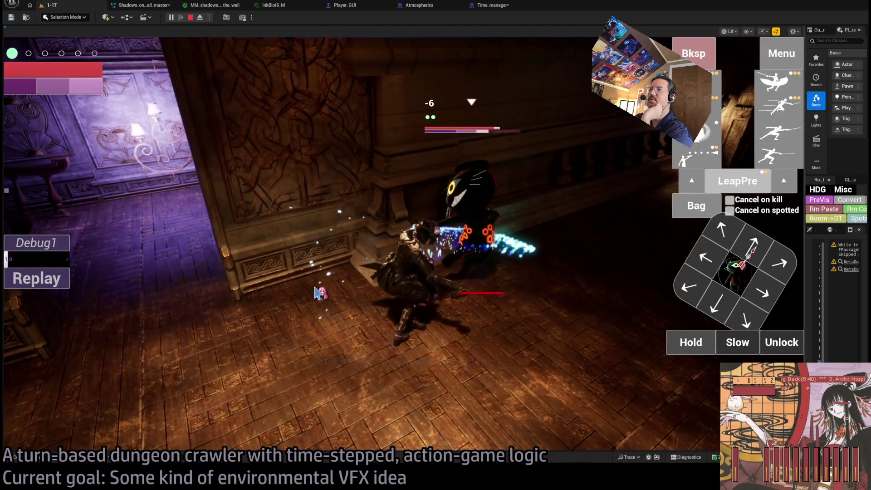
pyautogui.click(44, 289)
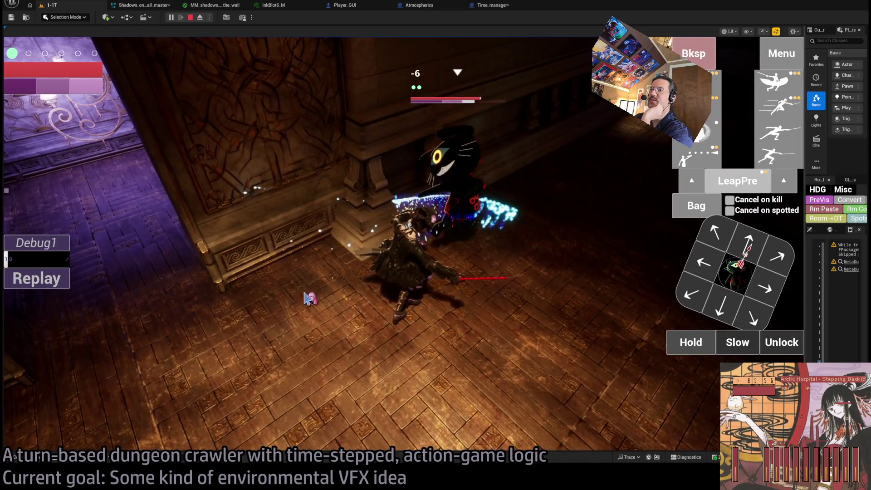
# - Launch a projectile attack, replay it repeatedly to watch the lingering particles, then stop the game
pyautogui.click(43, 281)
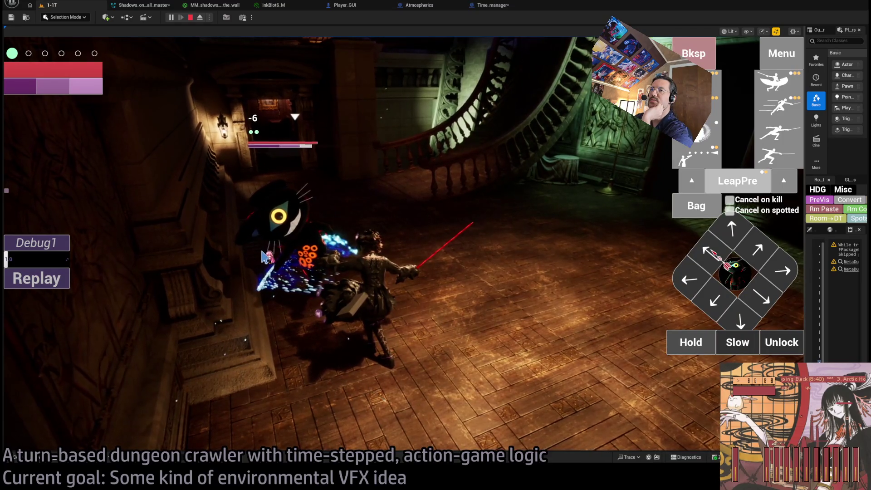
pyautogui.click(83, 314)
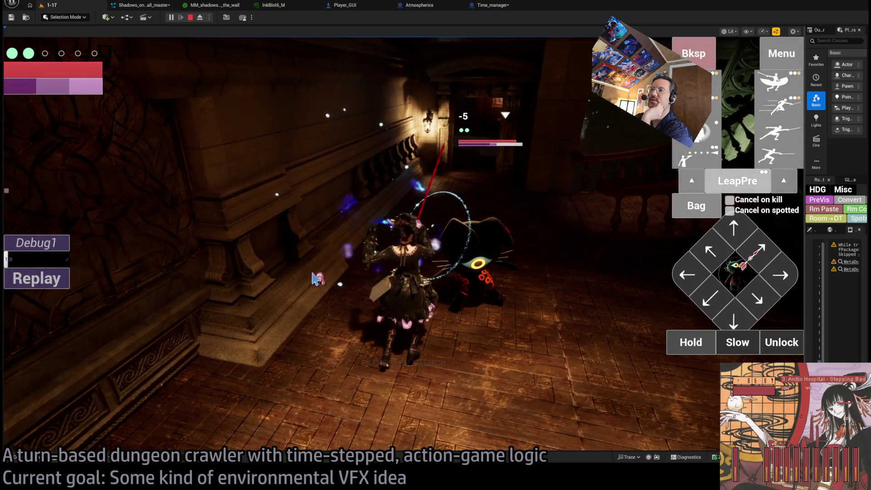
pyautogui.click(63, 278)
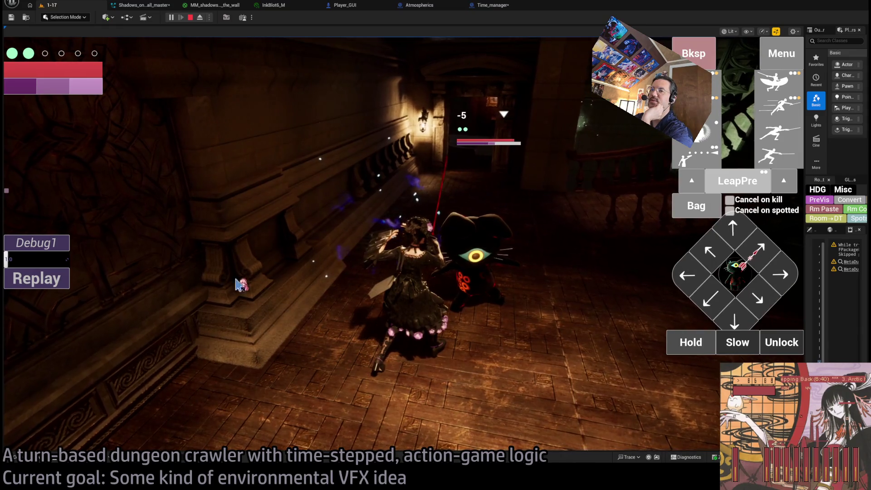
pyautogui.click(47, 279)
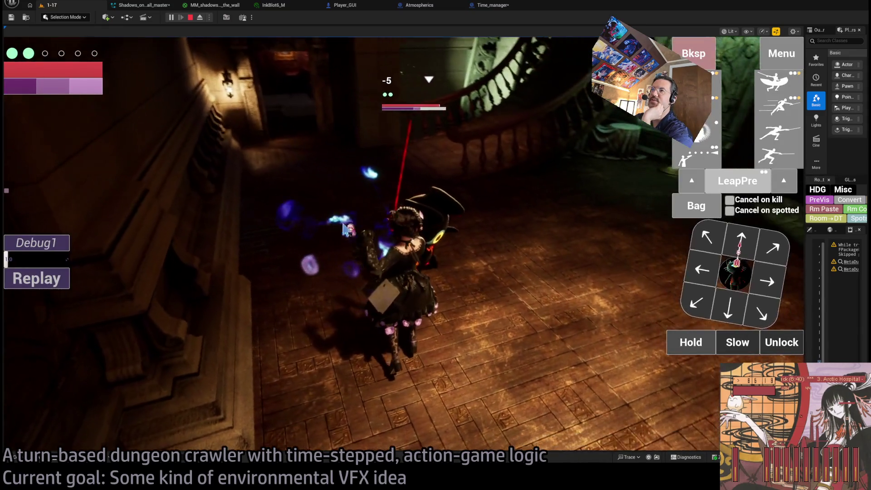
pyautogui.click(38, 278)
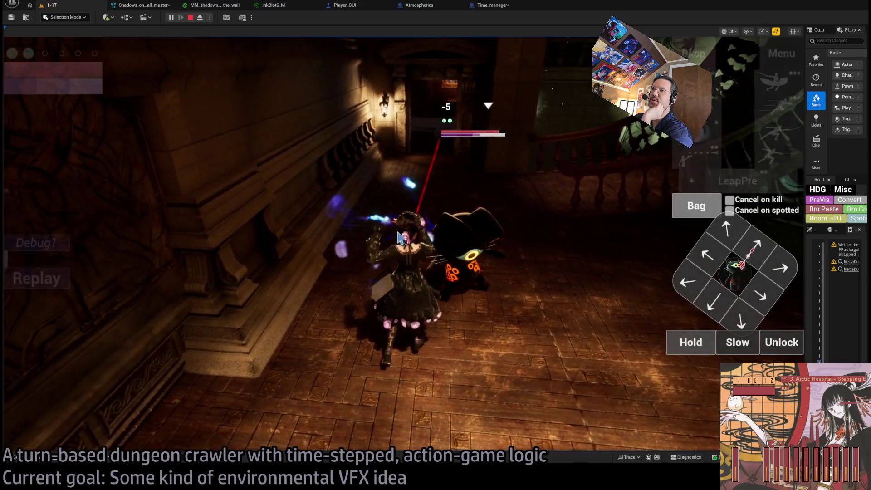
pyautogui.click(50, 287)
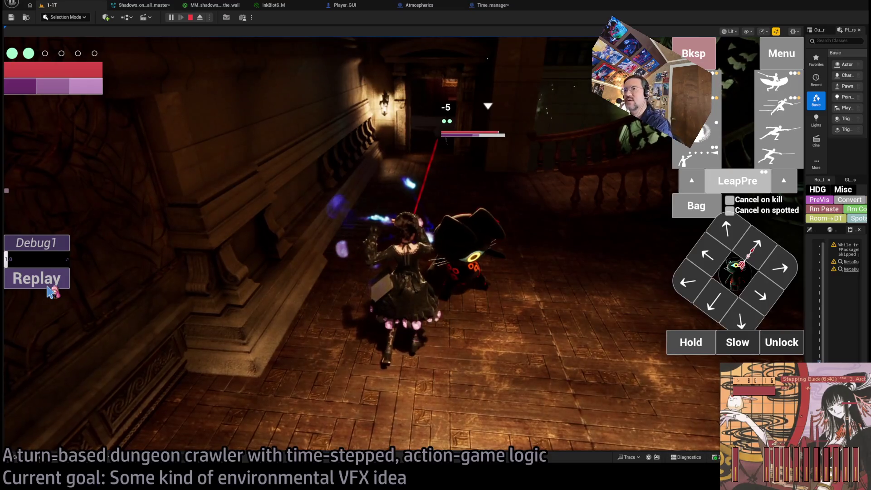
pyautogui.click(50, 286)
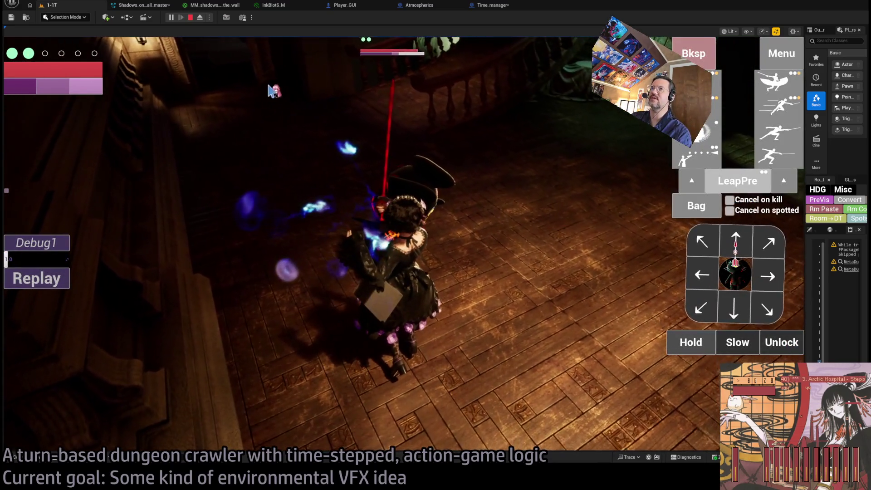
pyautogui.press('Escape')
# - Bring up Time_manager's Destroy_transitory_actors graph framed on the loop nodes
pyautogui.click(493, 5)
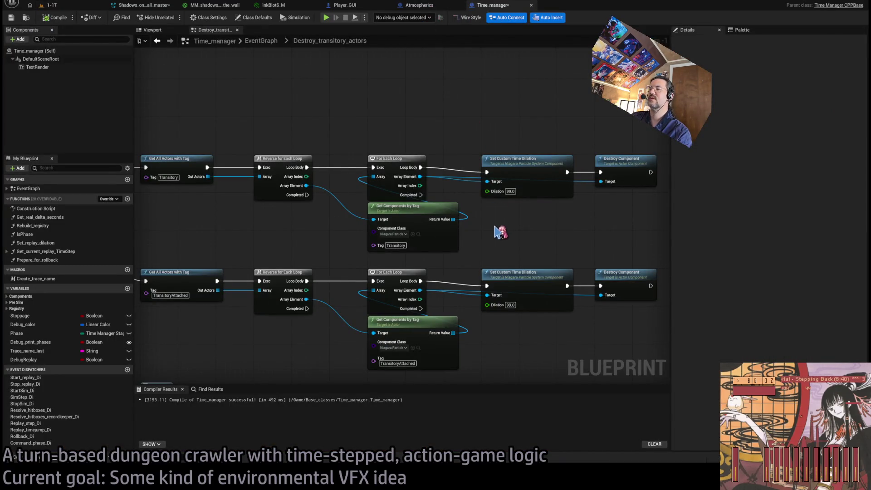
pyautogui.moveTo(501, 237); pyautogui.dragTo(559, 223)
pyautogui.scroll(-1, 558, 224)
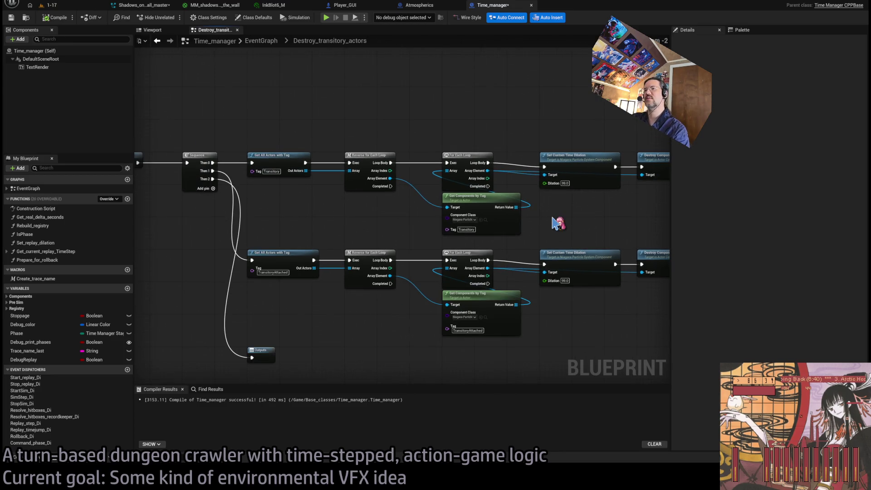
pyautogui.moveTo(345, 236); pyautogui.dragTo(245, 257)
pyautogui.scroll(1, 460, 247)
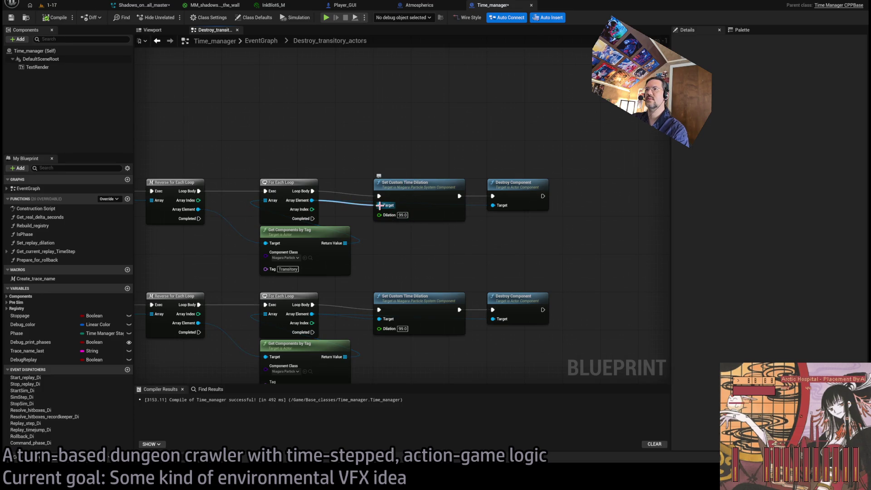
pyautogui.moveTo(409, 172); pyautogui.dragTo(408, 233)
pyautogui.click(422, 282)
# - Select the upper and lower Set Custom Time Dilation nodes and delete them
pyautogui.moveTo(405, 264); pyautogui.dragTo(423, 336)
pyautogui.moveTo(402, 152); pyautogui.dragTo(425, 277)
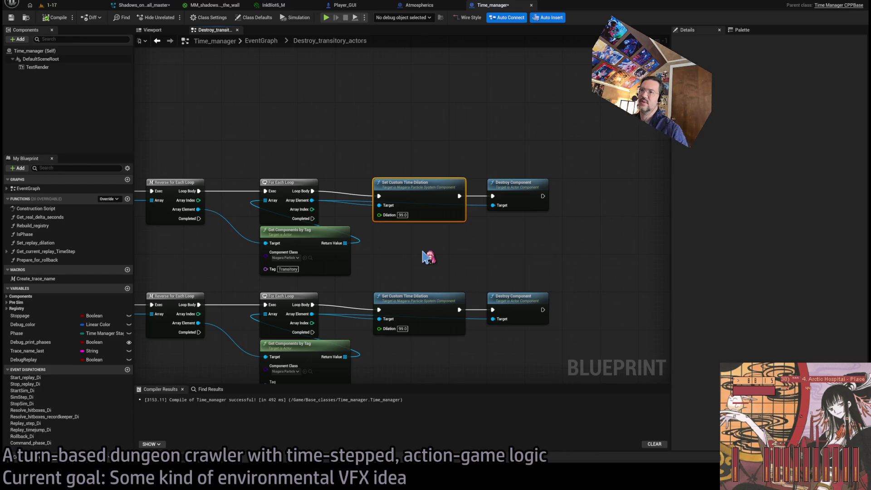
pyautogui.keyDown('ctrl'); pyautogui.click(412, 307); pyautogui.keyUp('ctrl')
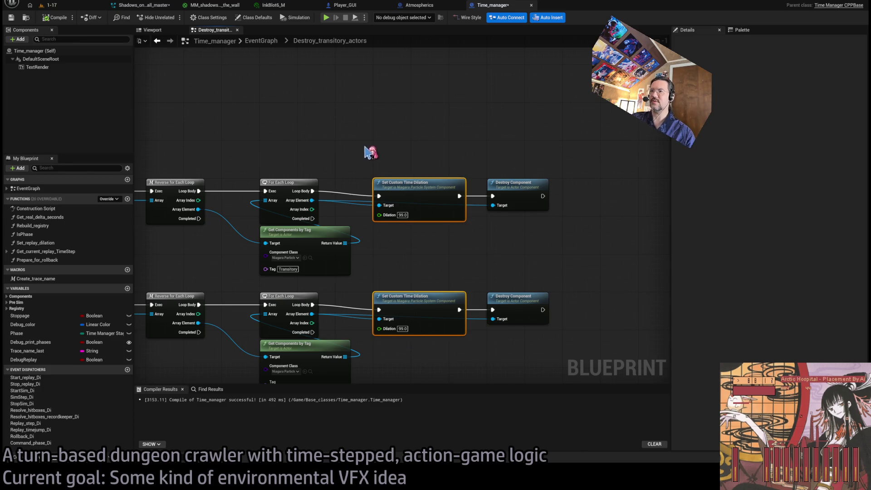
pyautogui.moveTo(367, 153); pyautogui.dragTo(373, 129)
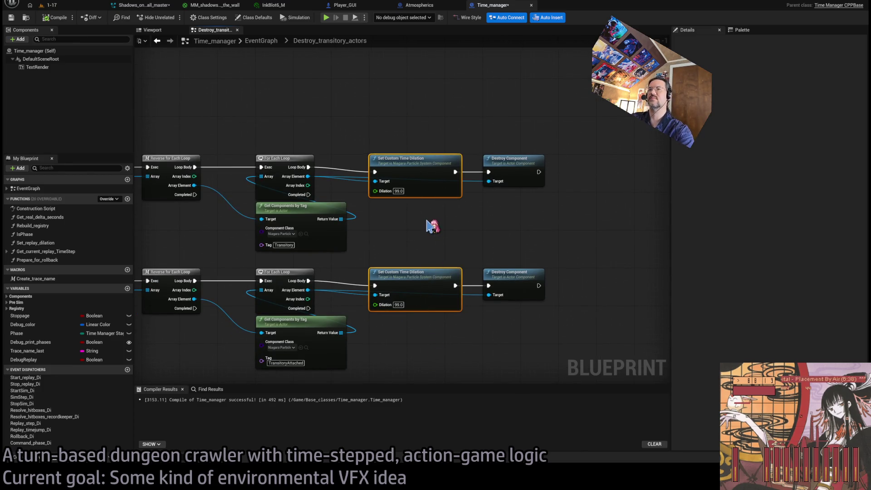
pyautogui.press('Delete')
pyautogui.moveTo(308, 176); pyautogui.dragTo(407, 207)
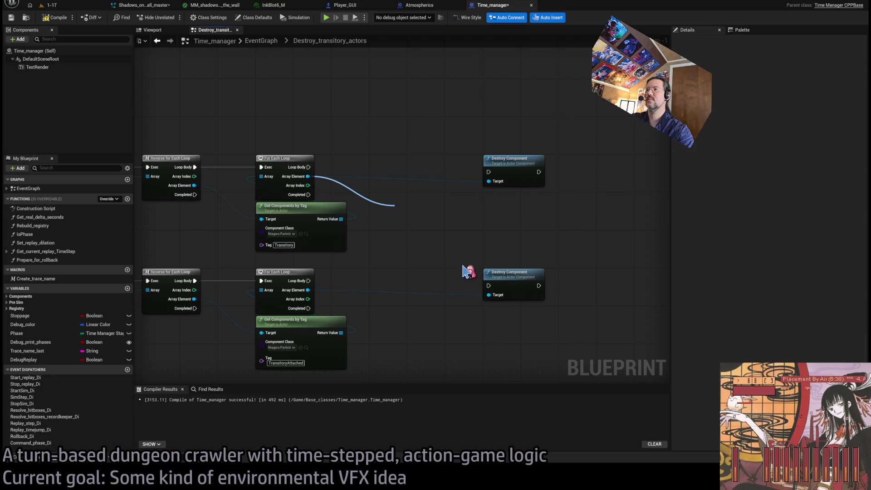
# - Insert Advance Simulation by Time between the upper Loop Body and Destroy Component
pyautogui.moveTo(475, 260); pyautogui.dragTo(419, 170)
pyautogui.moveTo(308, 167); pyautogui.dragTo(375, 172)
pyautogui.moveTo(455, 172); pyautogui.dragTo(488, 172)
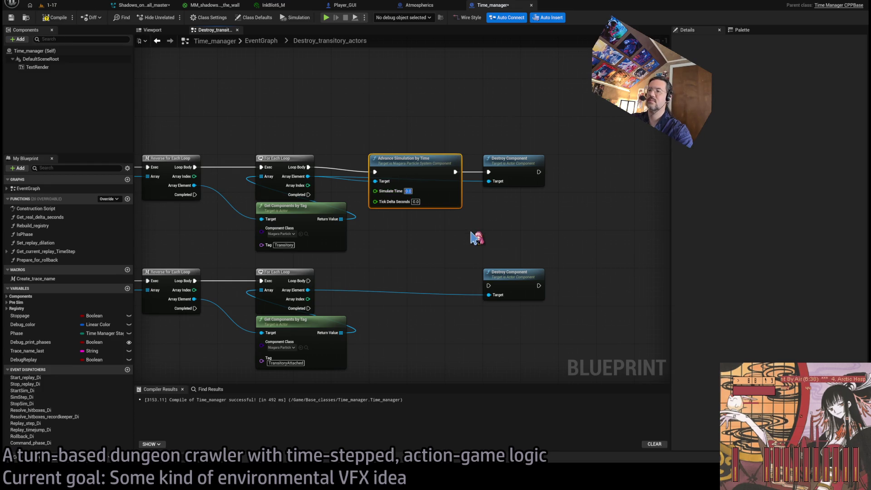
pyautogui.write('10')
# - Copy the Advance Simulation by Time node into the lower loop, wired before its Destroy Component
pyautogui.hotkey('ctrl', 'c')
pyautogui.hotkey('ctrl', 'v')
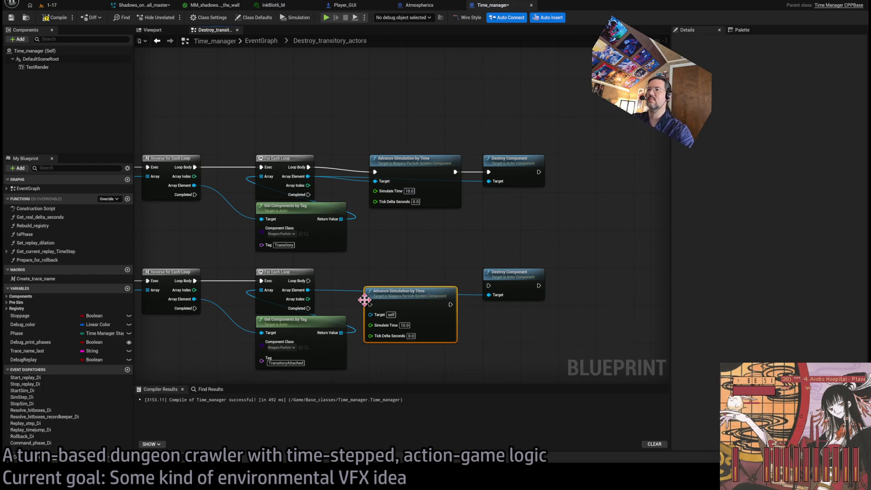
pyautogui.moveTo(389, 299); pyautogui.dragTo(399, 285)
pyautogui.moveTo(309, 281); pyautogui.dragTo(375, 285)
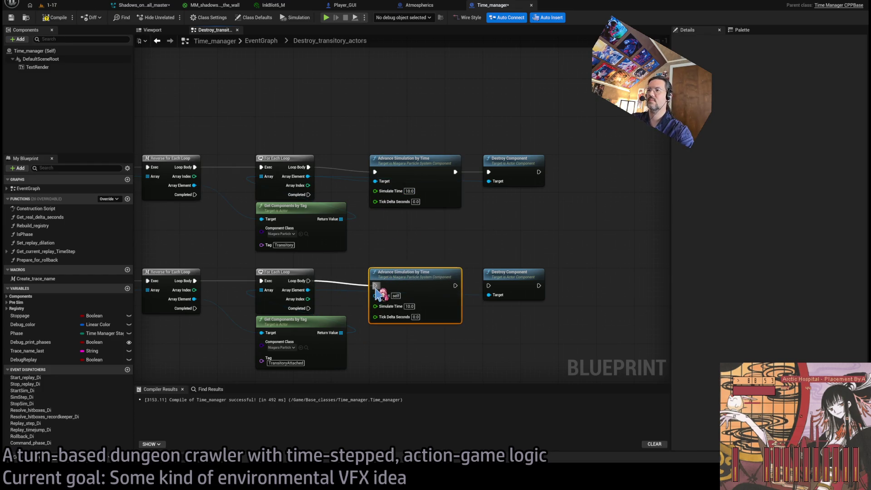
pyautogui.moveTo(456, 285); pyautogui.dragTo(489, 286)
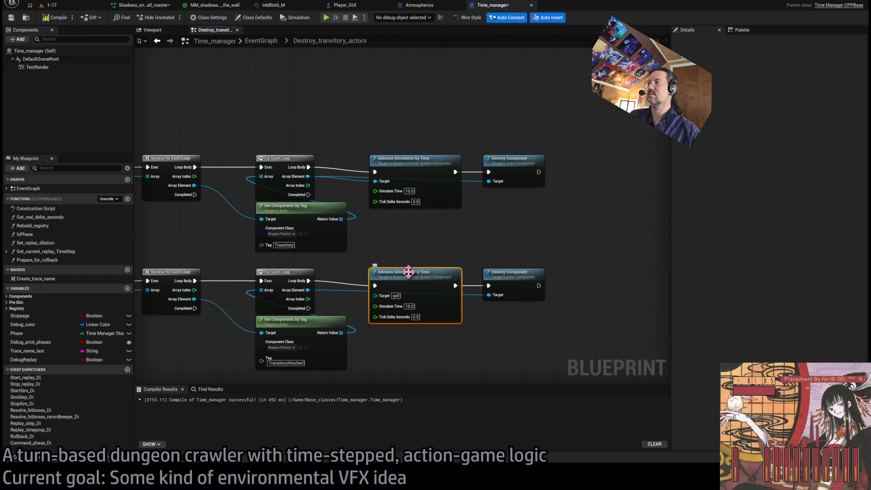
# - Wire the lower Array Element into the copy's Target, recompile cleanly, and return to level 1-17
pyautogui.click(56, 17)
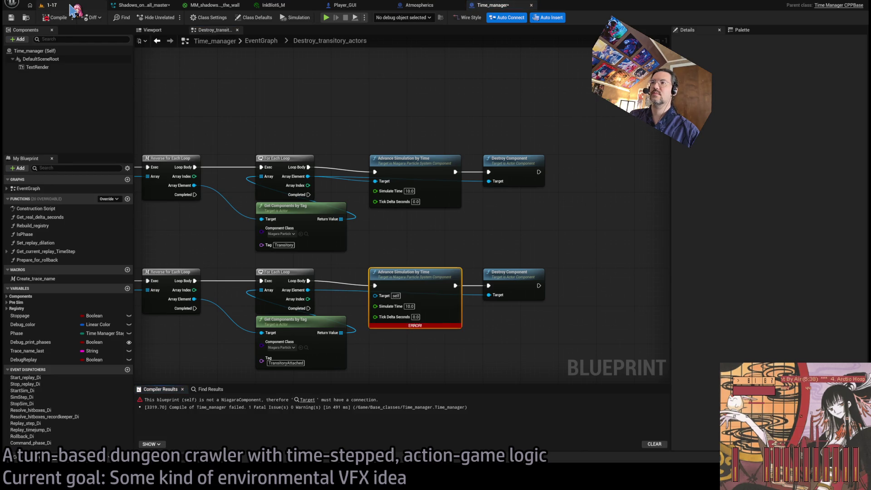
pyautogui.moveTo(308, 290)
pyautogui.mouseDown()
pyautogui.moveTo(374, 304)
pyautogui.moveTo(375, 295)
pyautogui.mouseUp()
pyautogui.click(57, 17)
pyautogui.click(93, 7)
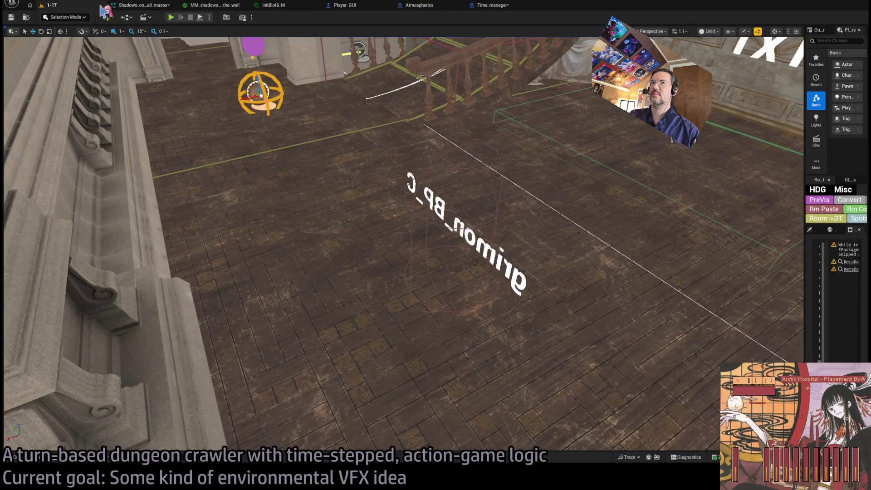
pyautogui.hotkey('alt', 'p')
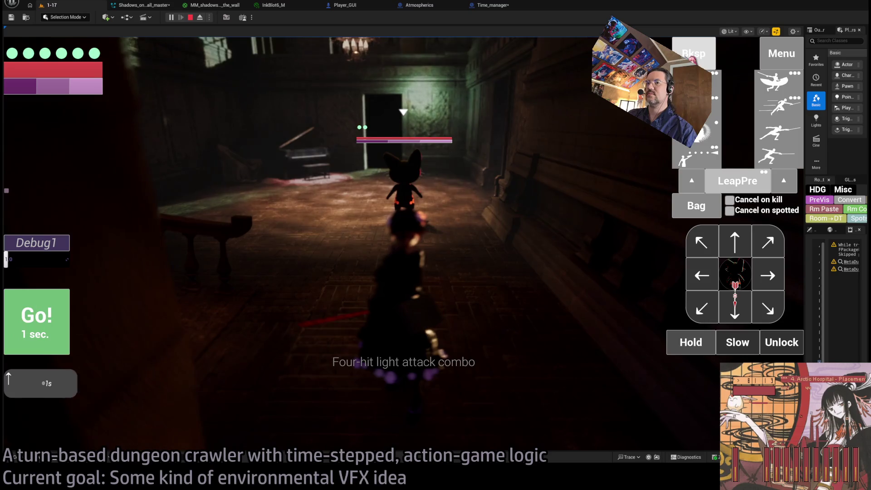
pyautogui.click(735, 240)
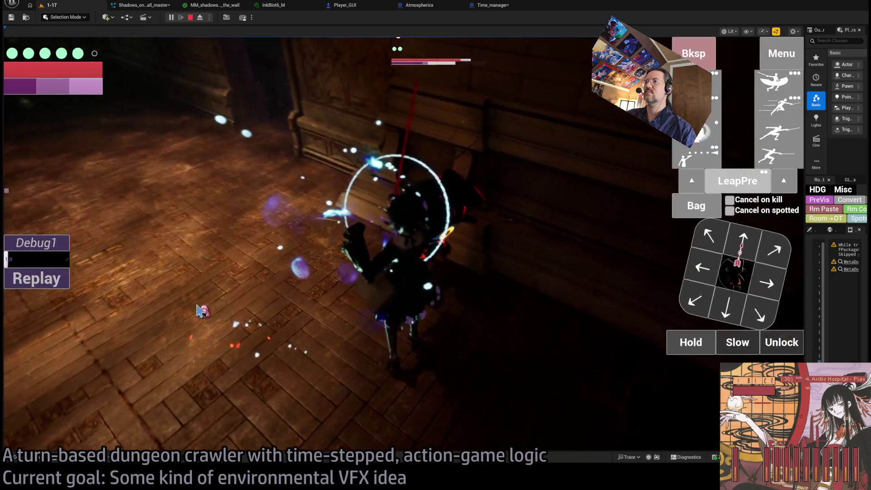
pyautogui.click(51, 278)
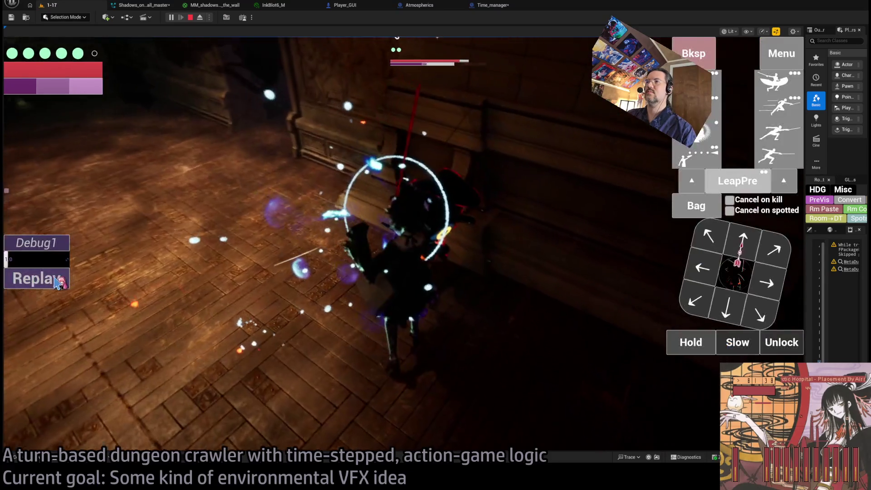
pyautogui.click(57, 279)
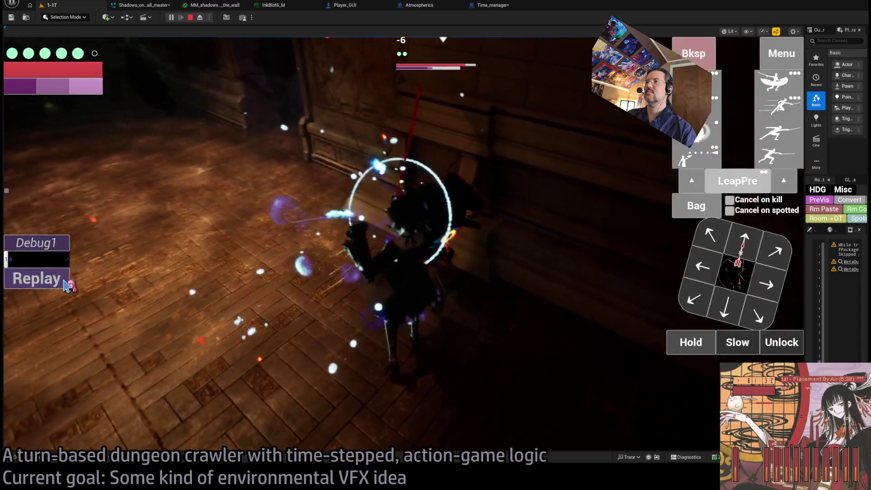
pyautogui.click(63, 280)
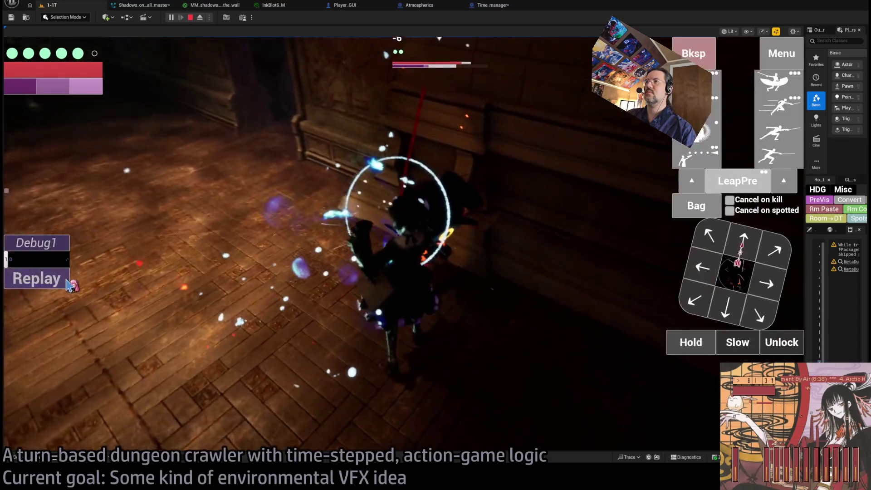
pyautogui.click(68, 284)
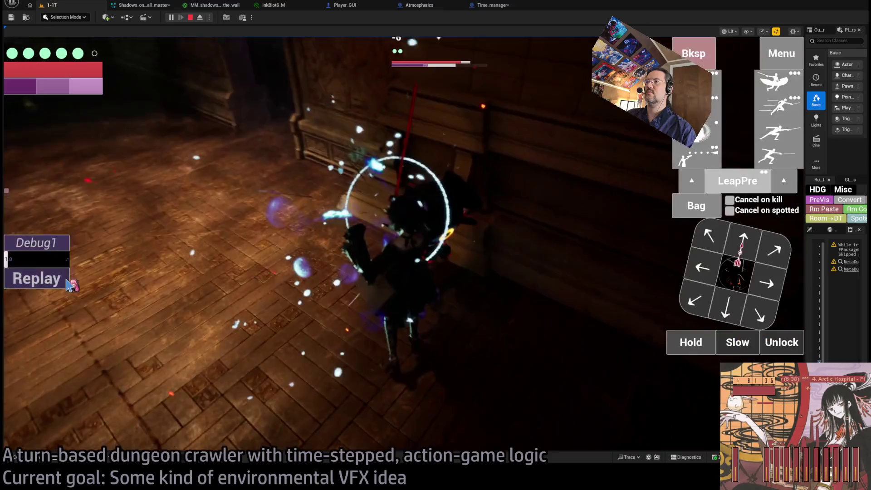
pyautogui.click(70, 285)
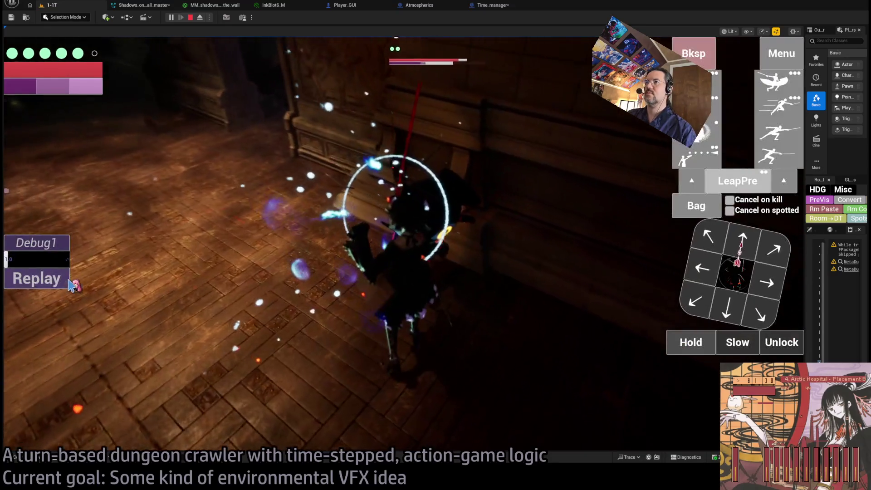
pyautogui.click(69, 284)
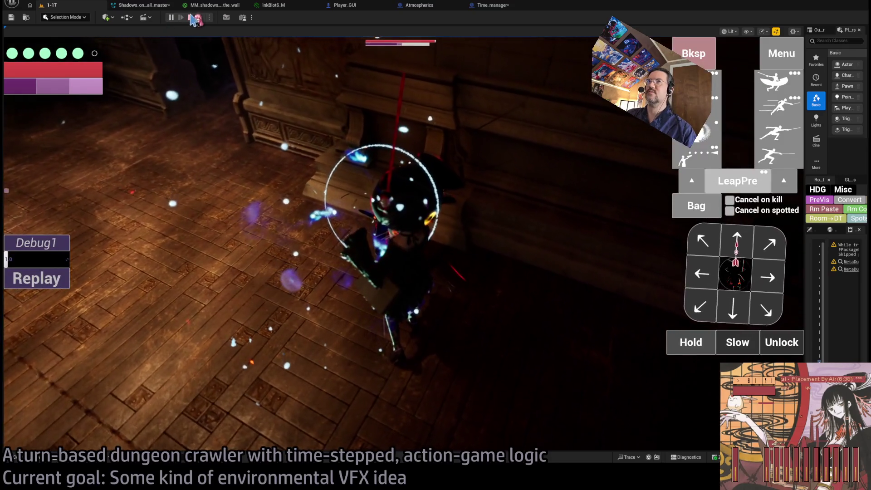
pyautogui.click(190, 18)
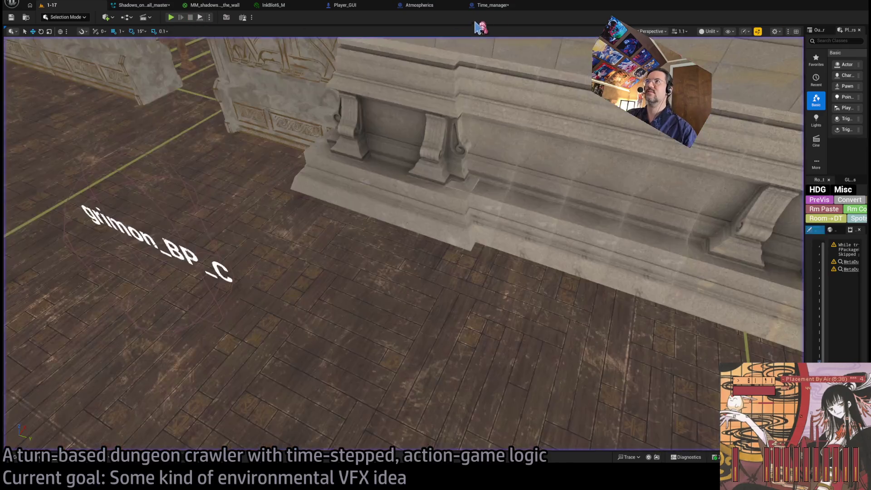
# - In Player_GUI, delete the Set Custom Time Dilation and Cast nodes
pyautogui.click(493, 5)
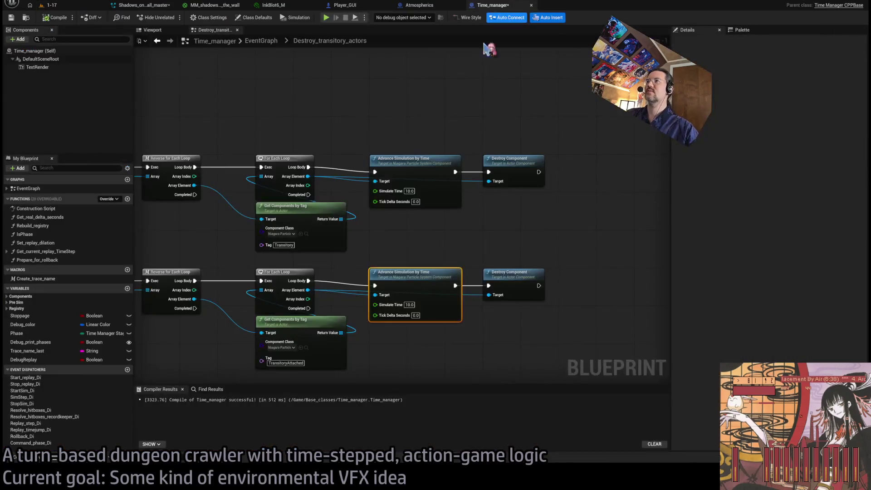
pyautogui.click(432, 6)
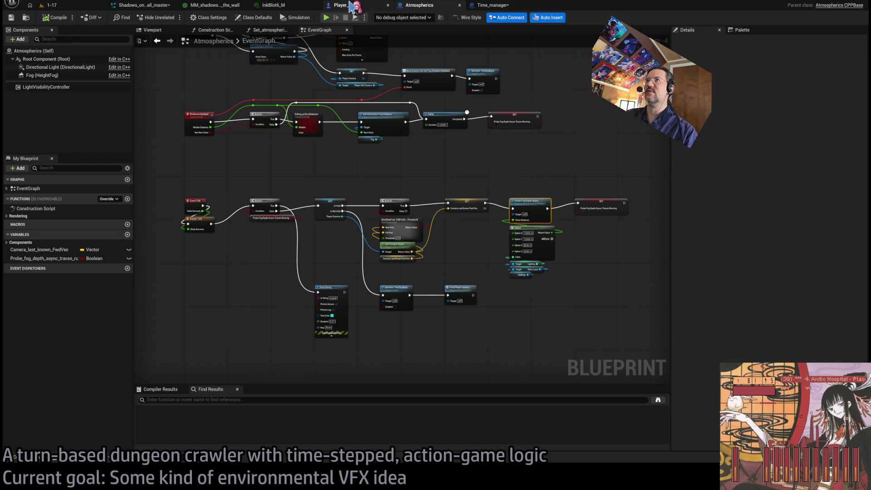
pyautogui.click(346, 5)
pyautogui.scroll(1, 500, 209)
pyautogui.moveTo(476, 164); pyautogui.dragTo(461, 320)
pyautogui.press('Delete')
# - Paste Advance Simulation by Time, wire Loop Body and Array Element into it, and save Player_GUI
pyautogui.hotkey('ctrl', 'v')
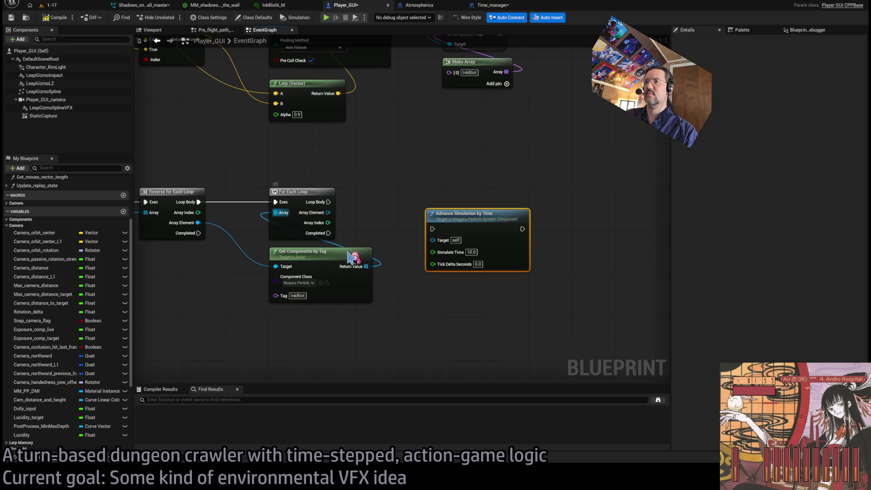
pyautogui.moveTo(459, 218); pyautogui.dragTo(432, 196)
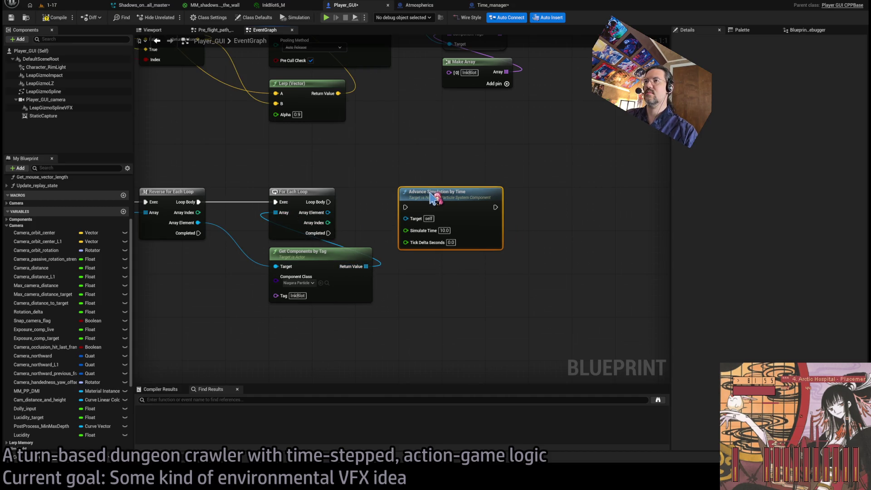
pyautogui.moveTo(328, 202)
pyautogui.mouseDown()
pyautogui.moveTo(405, 207)
pyautogui.moveTo(381, 221)
pyautogui.moveTo(406, 218)
pyautogui.mouseUp()
pyautogui.click(414, 332)
pyautogui.hotkey('ctrl', 's')
# - Compile Player_GUI and return to the 1-17 level
pyautogui.scroll(-1, 426, 281)
pyautogui.moveTo(268, 185)
pyautogui.mouseDown()
pyautogui.moveTo(344, 200)
pyautogui.moveTo(334, 190)
pyautogui.mouseUp()
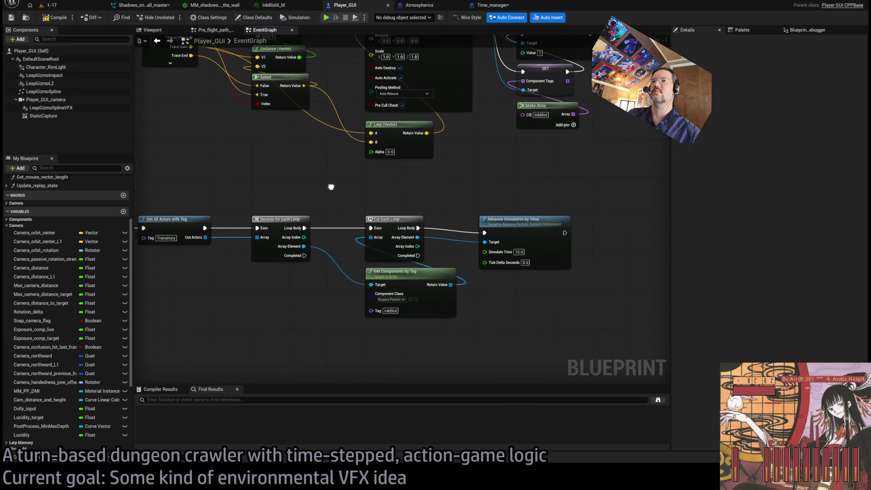
pyautogui.click(70, 16)
pyautogui.click(61, 6)
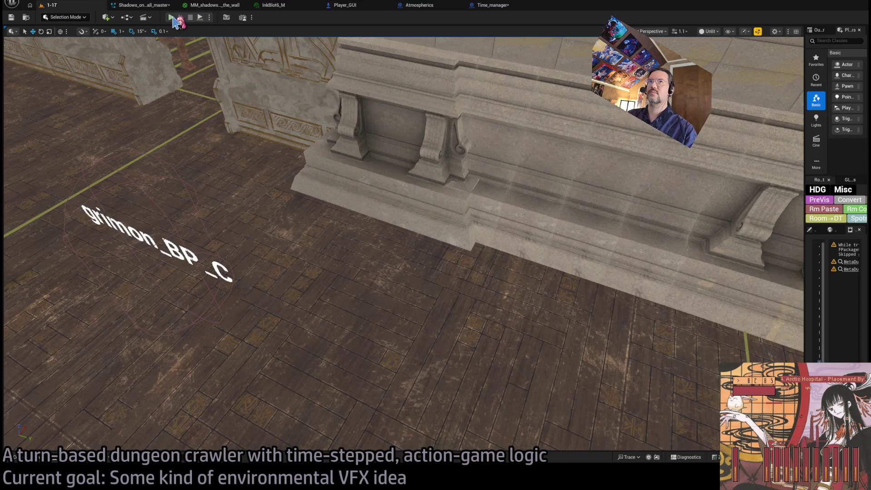
pyautogui.hotkey('alt', 'p')
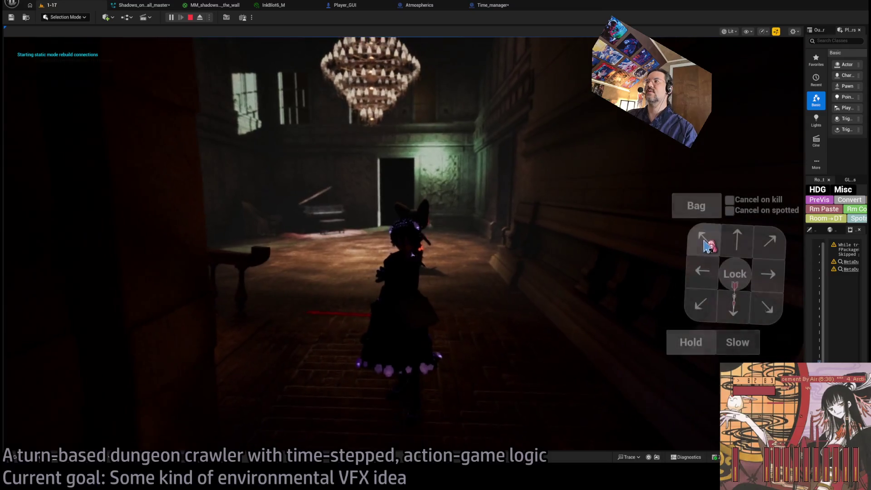
pyautogui.click(775, 82)
pyautogui.click(737, 238)
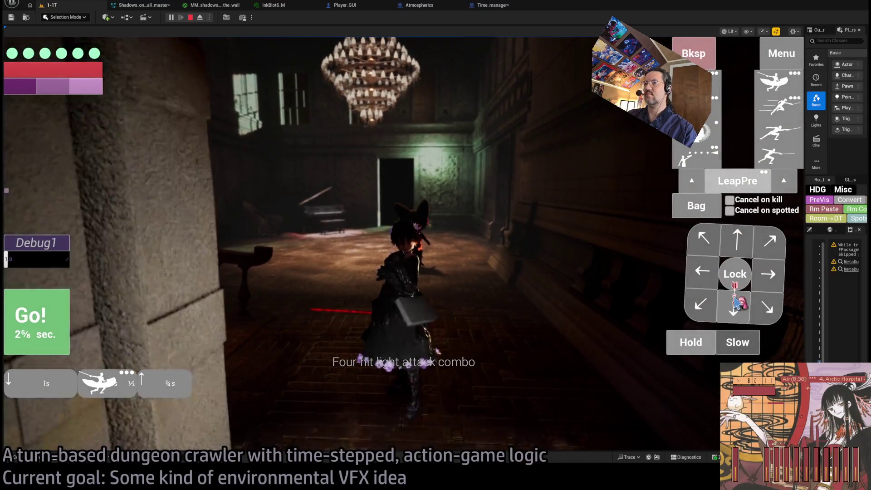
pyautogui.click(56, 329)
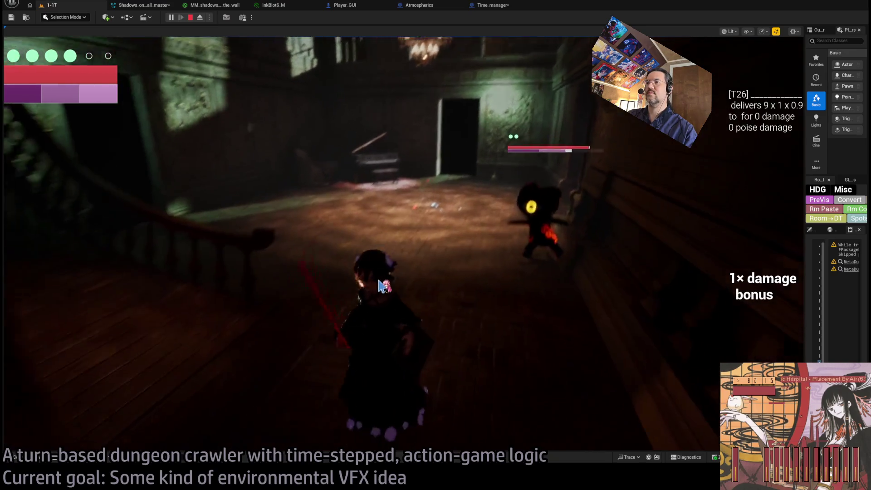
pyautogui.click(720, 305)
pyautogui.click(691, 343)
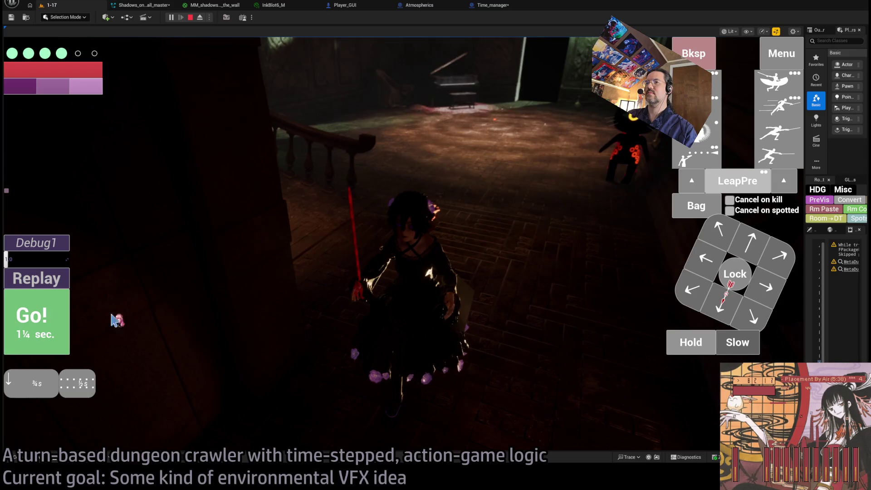
pyautogui.click(699, 352)
pyautogui.click(699, 352)
pyautogui.click(697, 350)
pyautogui.click(64, 335)
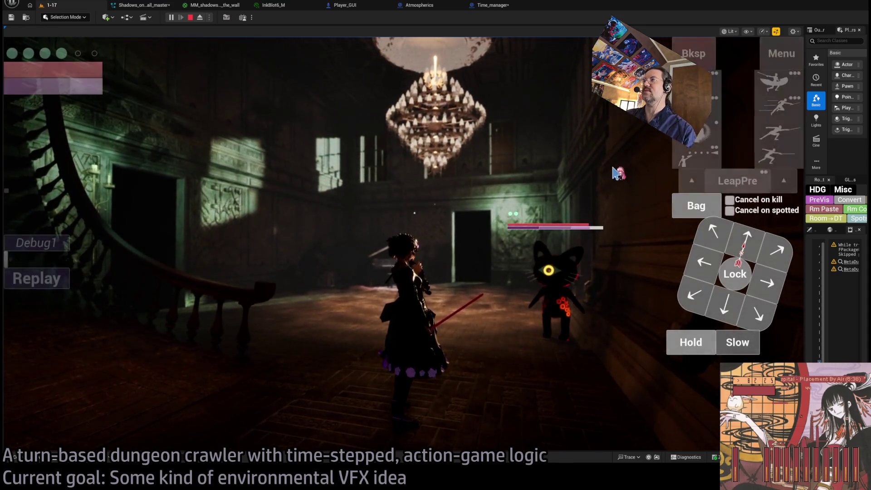
pyautogui.click(705, 144)
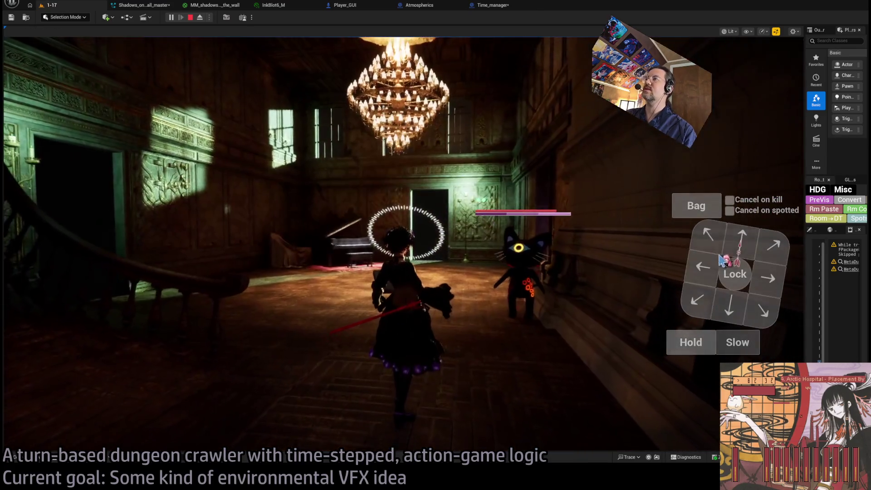
pyautogui.click(722, 261)
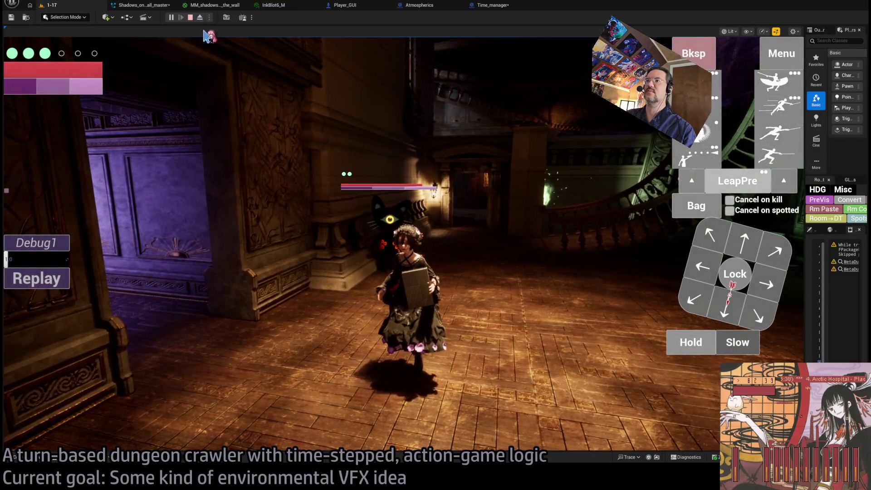
pyautogui.click(736, 274)
pyautogui.click(771, 105)
pyautogui.click(771, 104)
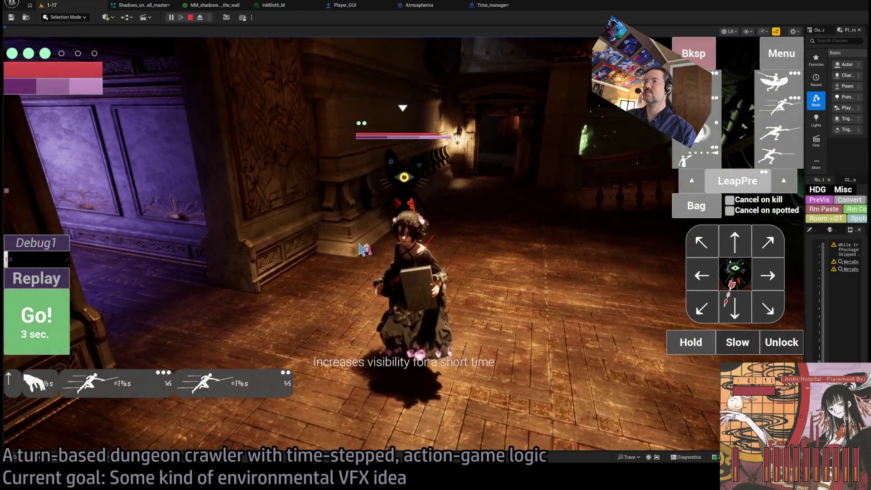
pyautogui.press('BackSpace')
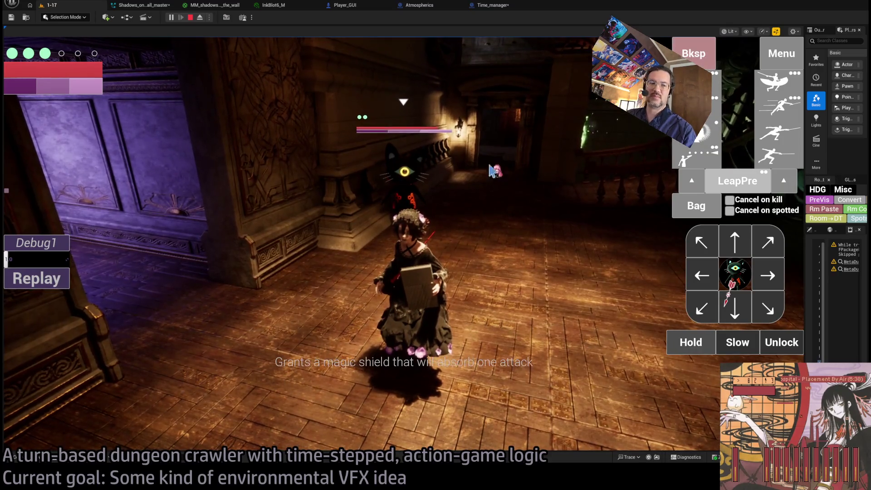
pyautogui.click(742, 245)
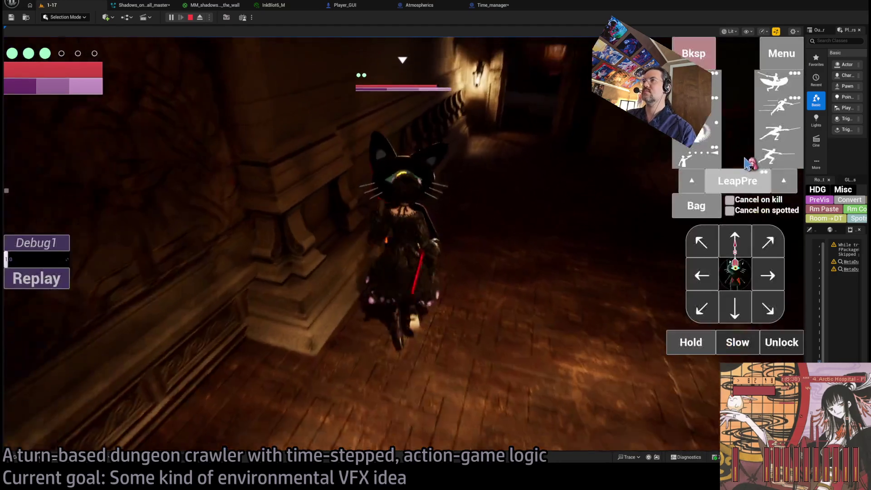
pyautogui.click(772, 157)
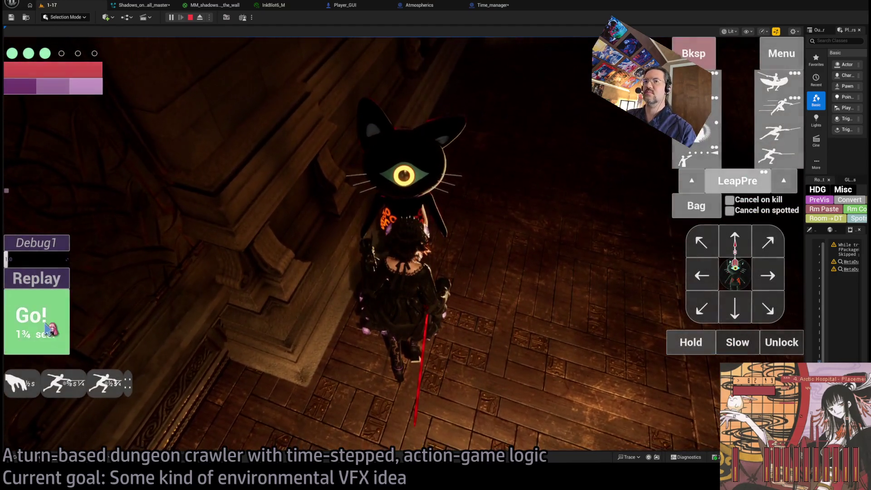
pyautogui.click(363, 251)
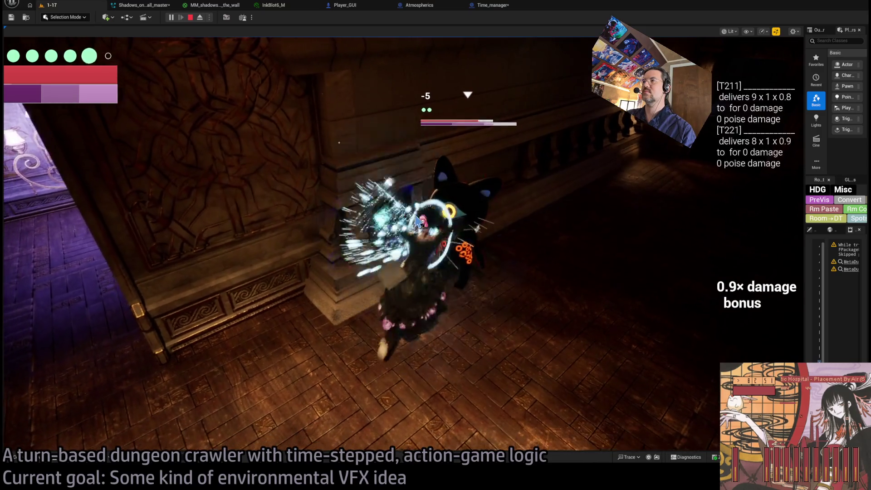
pyautogui.click(51, 284)
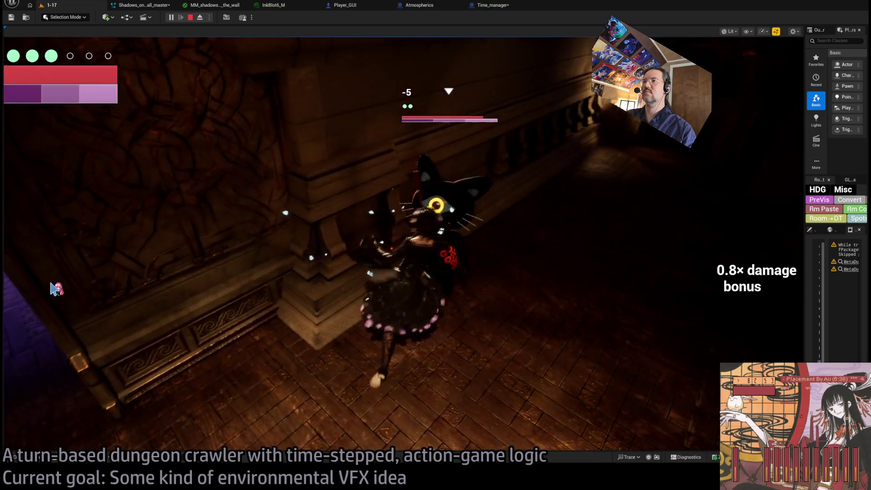
pyautogui.click(58, 288)
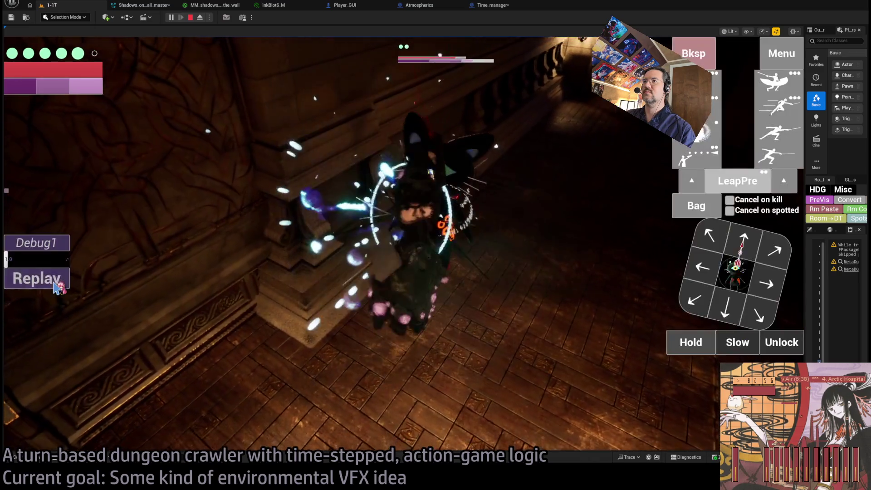
pyautogui.click(58, 288)
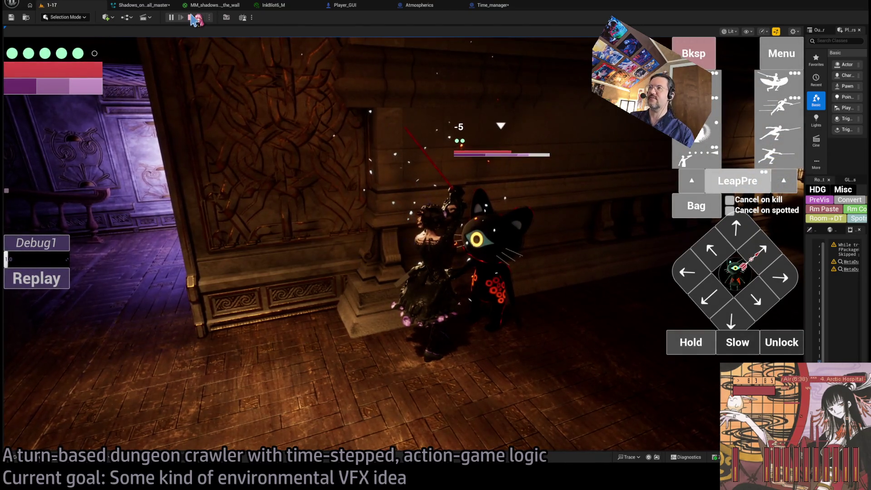
pyautogui.press('Escape')
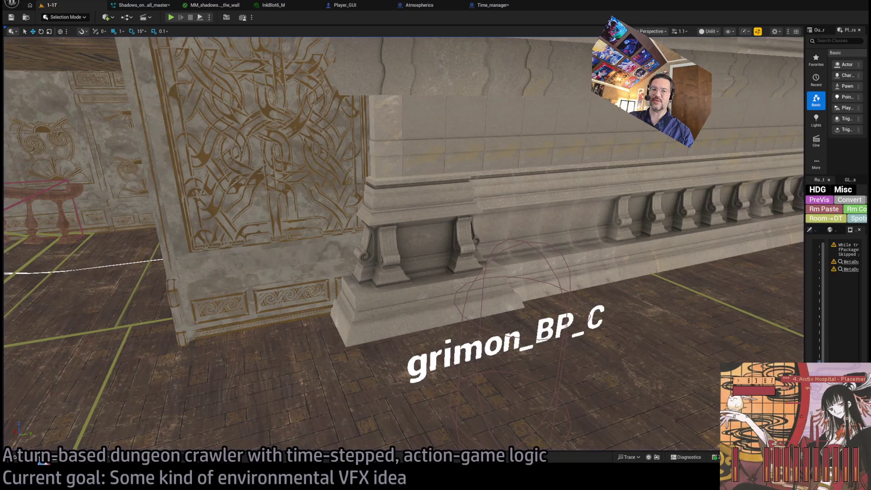
# - In the Content Drawer, browse the VFX subfolders to the VFX_hit folder
pyautogui.hotkey('ctrl', 'space')
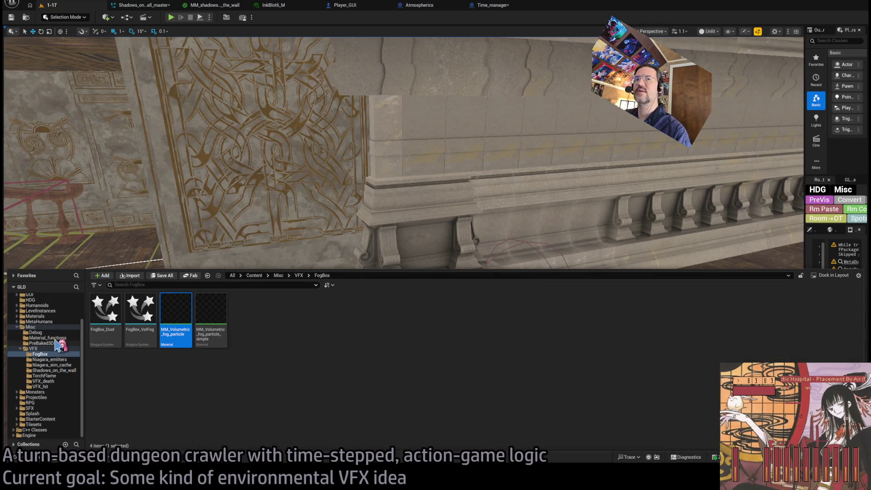
pyautogui.click(65, 349)
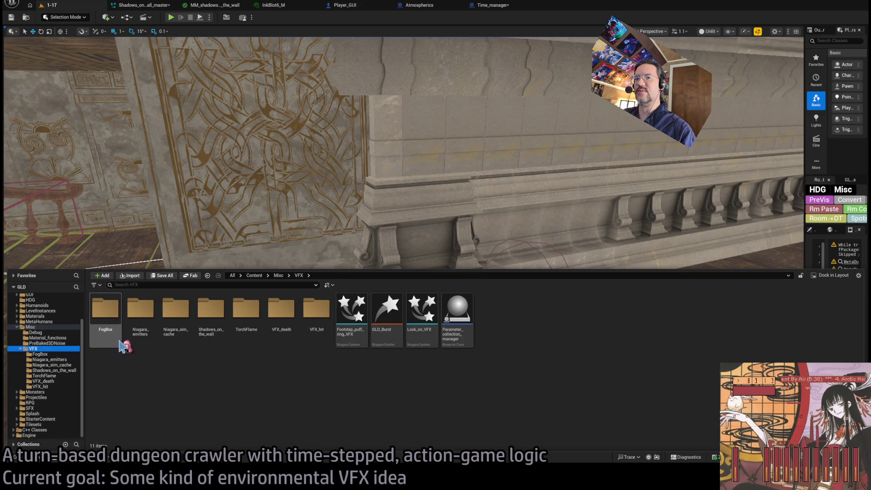
pyautogui.doubleClick(136, 334)
pyautogui.click(45, 354)
pyautogui.click(56, 364)
pyautogui.click(60, 371)
pyautogui.click(64, 381)
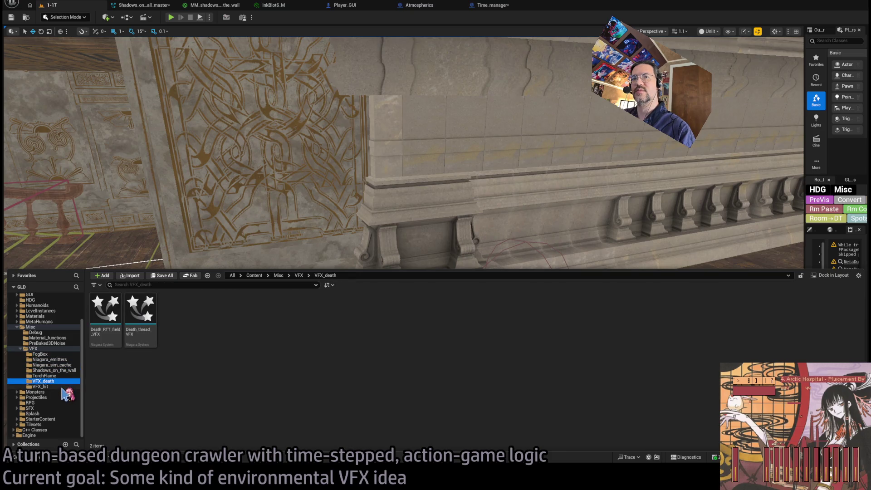
pyautogui.click(62, 387)
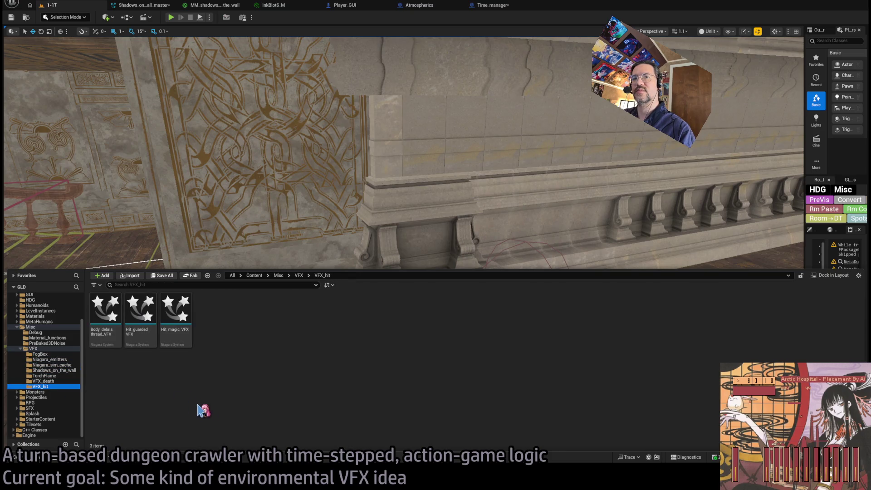
# - Open and preview the Body_debris_thread_VFX effect, then close it and return to level 1-17
pyautogui.click(109, 309)
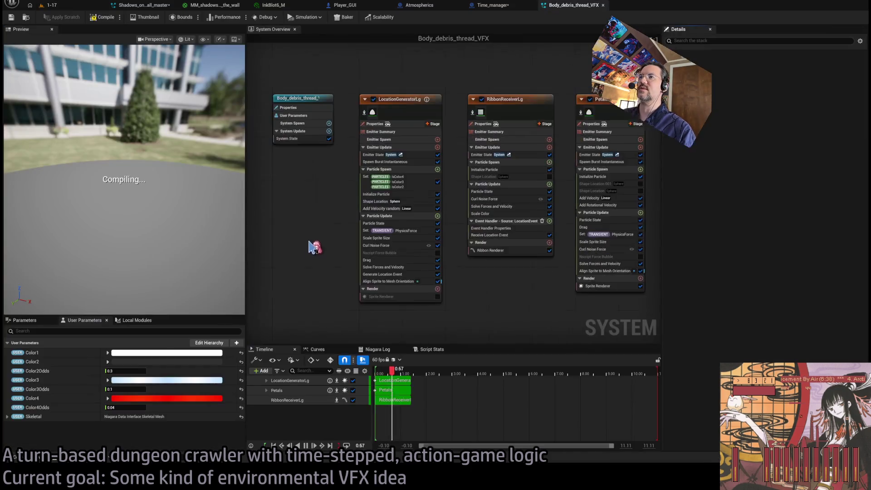
pyautogui.moveTo(154, 189); pyautogui.dragTo(189, 188)
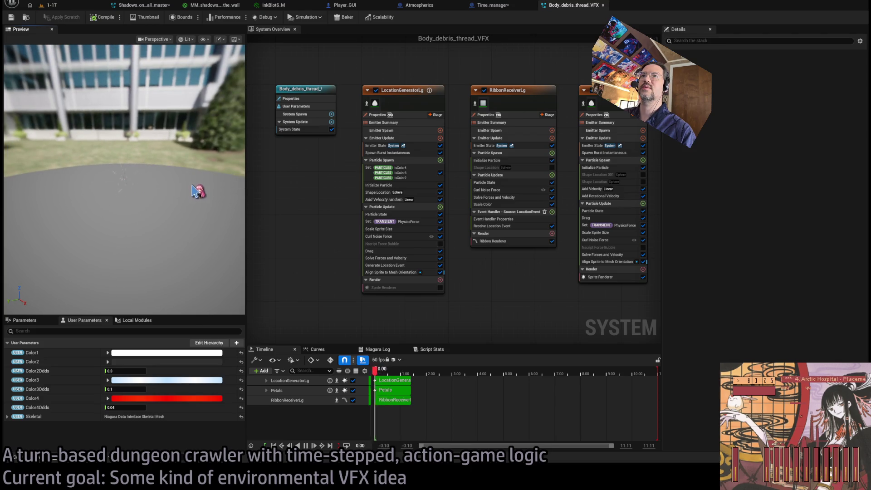
pyautogui.click(603, 5)
pyautogui.click(50, 5)
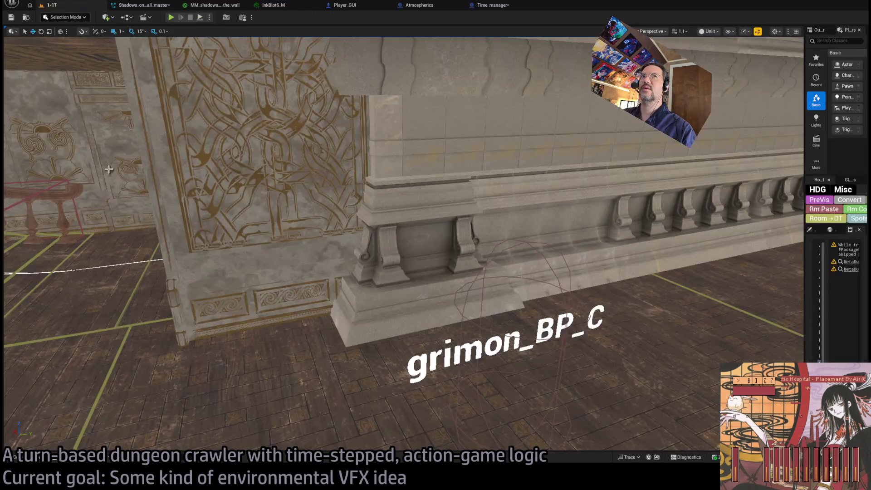
# - Find P_Health_Puppet in Body_debris_thread_VFX's Reference Viewer and open it with Find Results showing
pyautogui.click(15, 457)
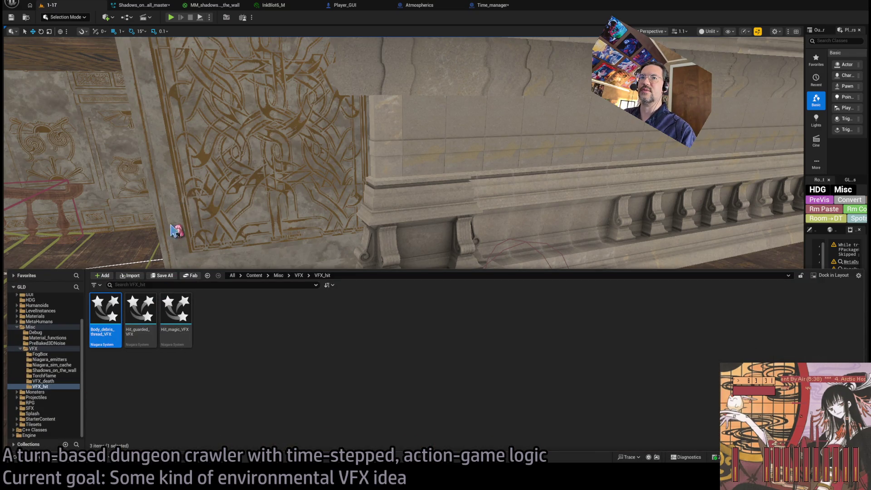
pyautogui.hotkey('alt', 'shift', 'r')
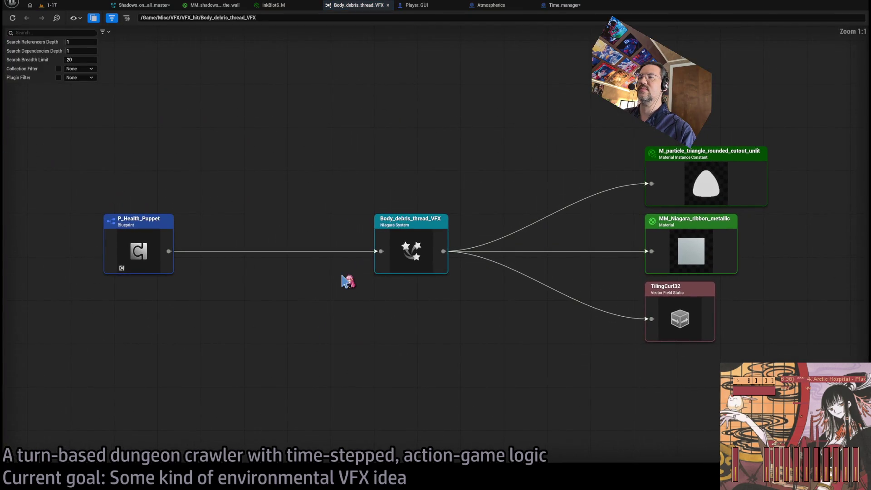
pyautogui.click(123, 226)
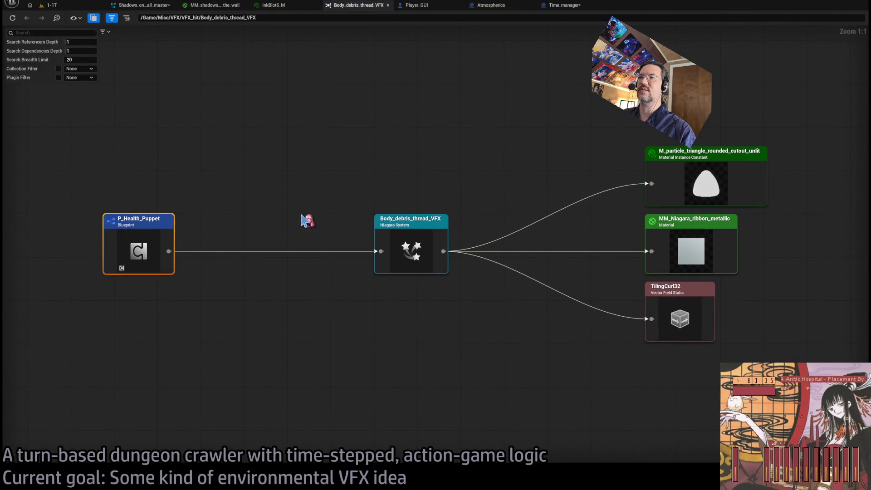
pyautogui.hotkey('ctrl', 'e')
pyautogui.click(213, 368)
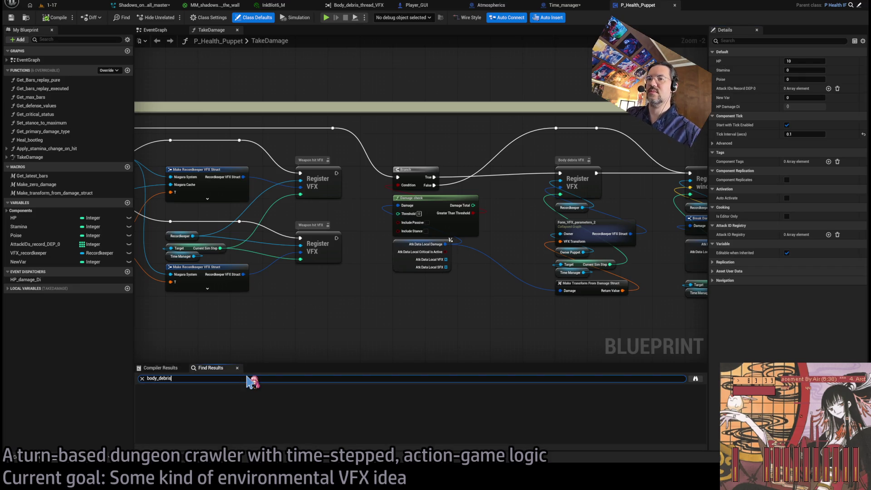
# - Search P_Health_Puppet for body_debris and jump to the Niagara System match
pyautogui.press('Return')
pyautogui.doubleClick(216, 403)
pyautogui.scroll(-2, 295, 311)
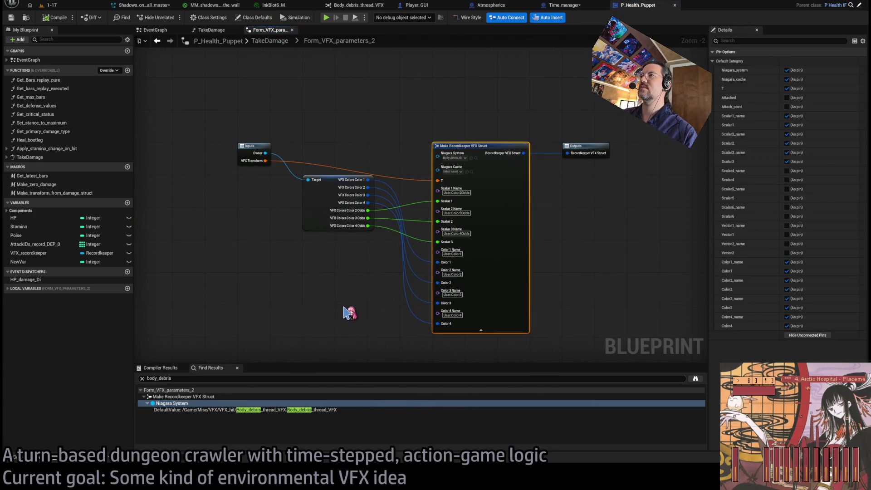
pyautogui.scroll(2, 435, 190)
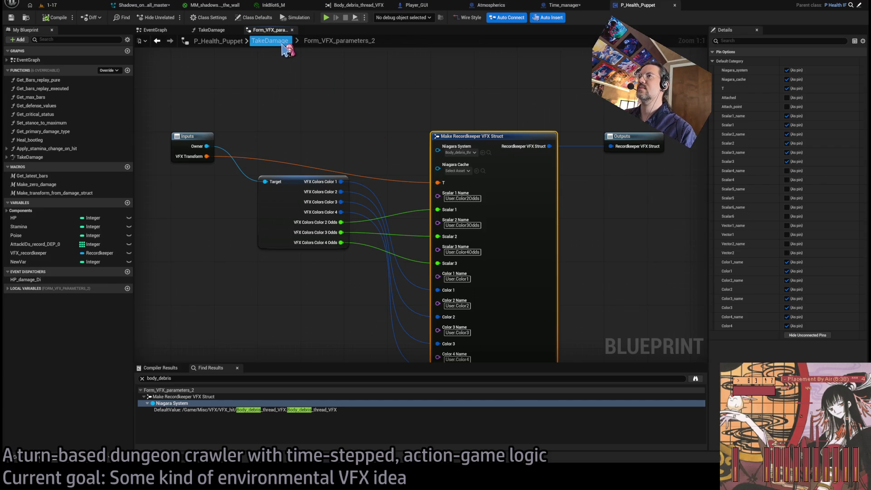
pyautogui.scroll(-2, 376, 91)
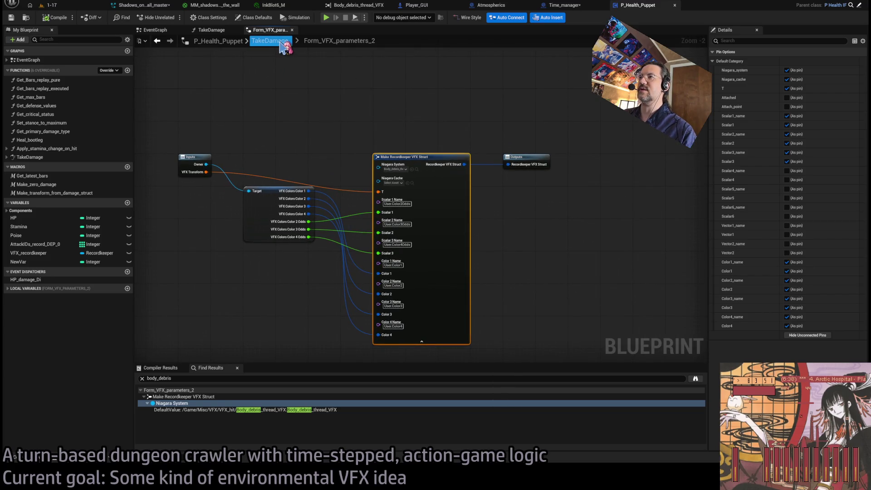
# - Back in the TakeDamage graph, open the Register VFX node's function graph
pyautogui.click(281, 43)
pyautogui.moveTo(373, 197)
pyautogui.mouseDown()
pyautogui.moveTo(420, 216)
pyautogui.moveTo(608, 222)
pyautogui.mouseUp()
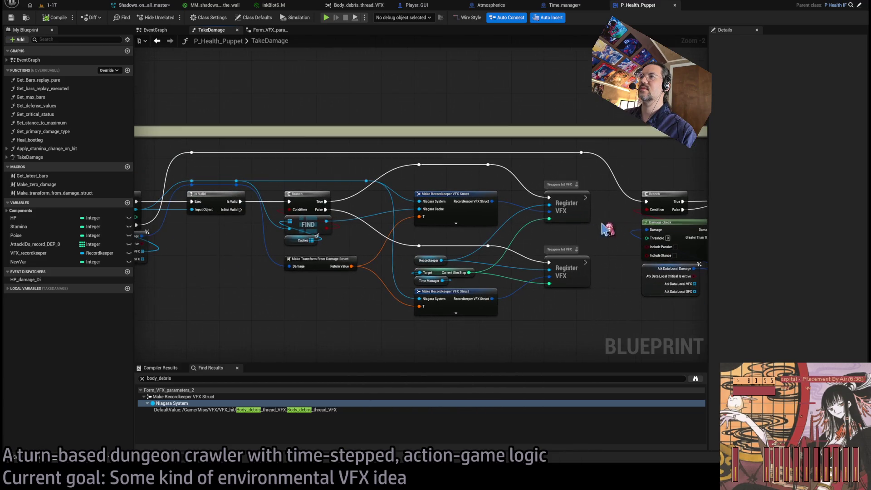
pyautogui.moveTo(572, 262); pyautogui.dragTo(318, 266)
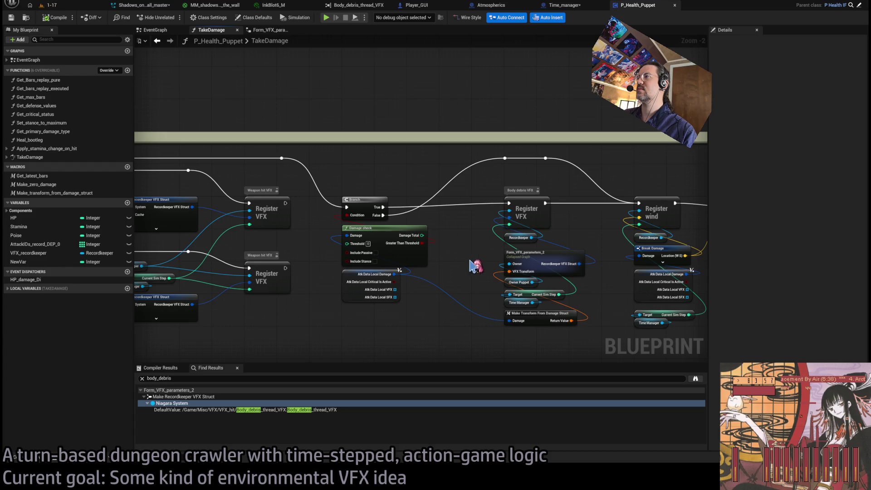
pyautogui.scroll(2, 472, 266)
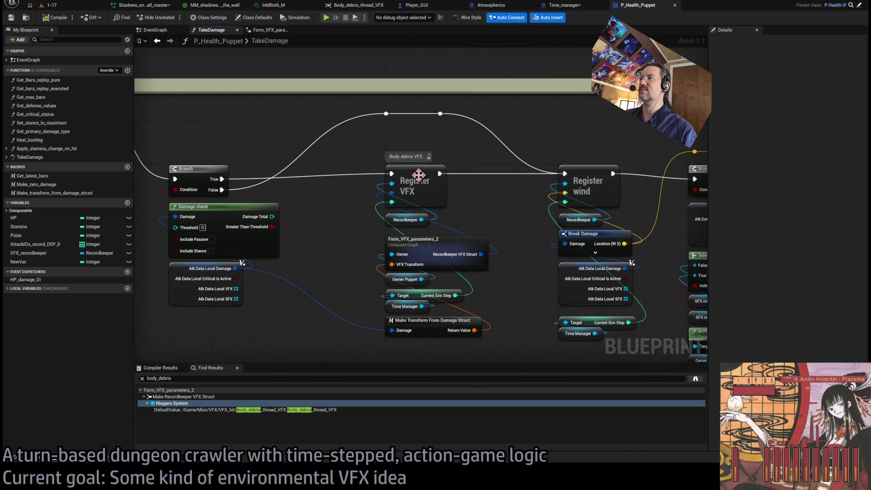
pyautogui.click(432, 195)
pyautogui.doubleClick(411, 188)
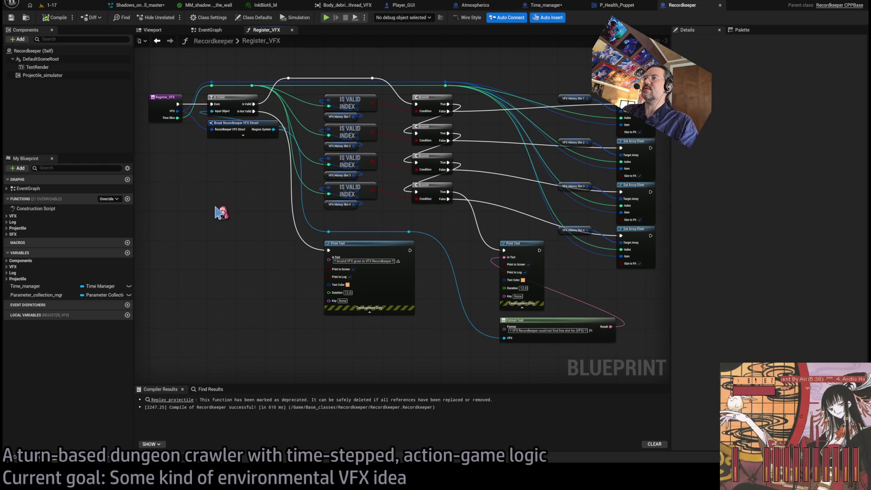
# - Close Recordkeeper and reopen it through the Open Asset search
pyautogui.middleClick(680, 9)
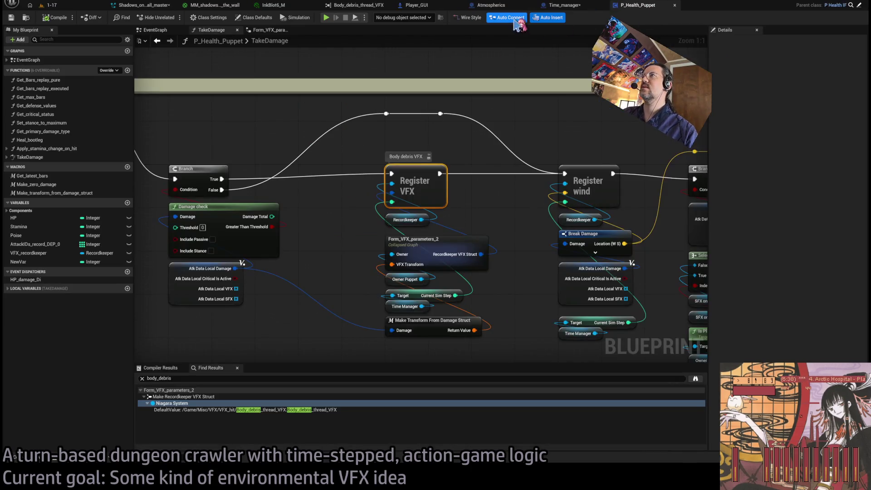
pyautogui.hotkey('ctrl', 'p')
pyautogui.write('recordkeeper')
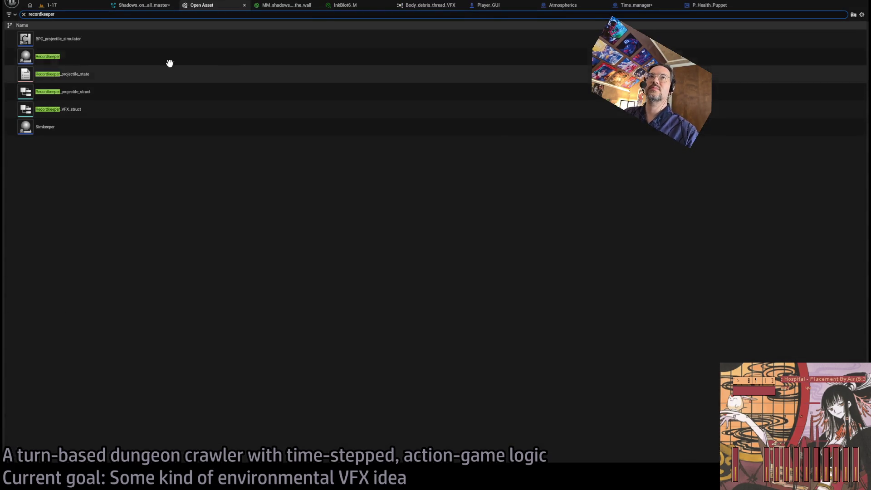
pyautogui.click(82, 56)
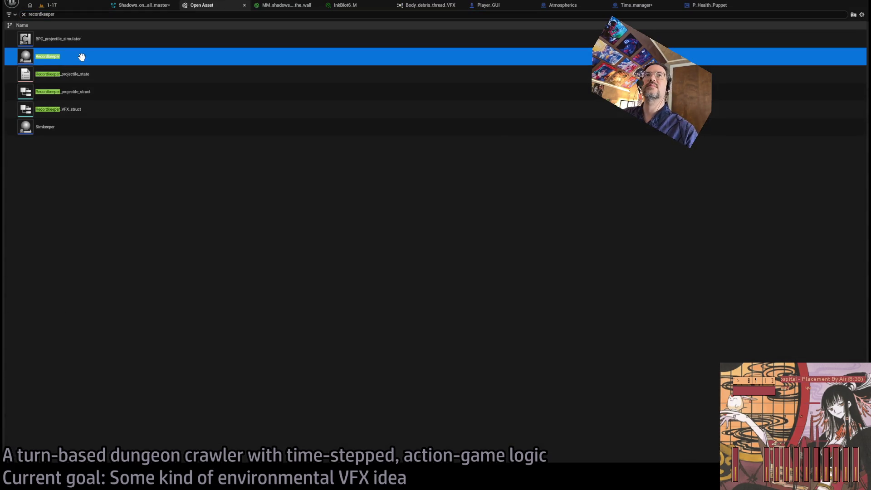
pyautogui.press('Return')
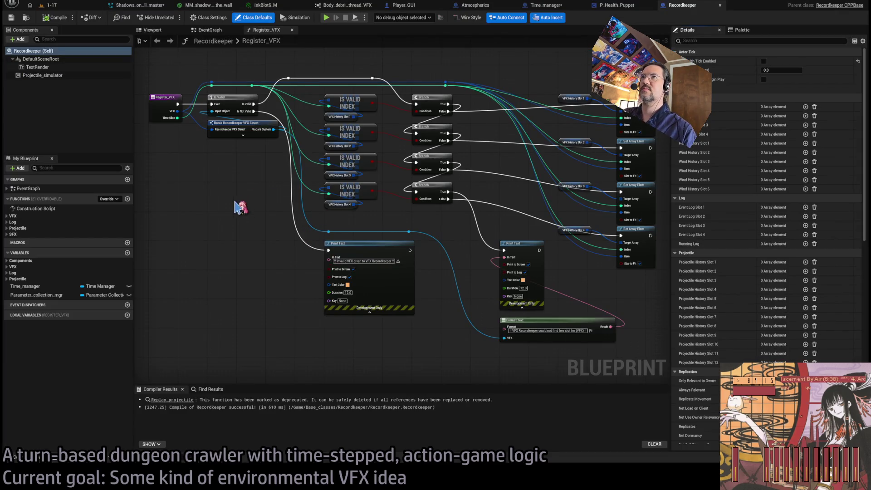
# - From Recordkeeper's EventGraph, open the Replay VFX function and view its Niagara spawn nodes
pyautogui.click(210, 29)
pyautogui.moveTo(277, 215); pyautogui.dragTo(434, 216)
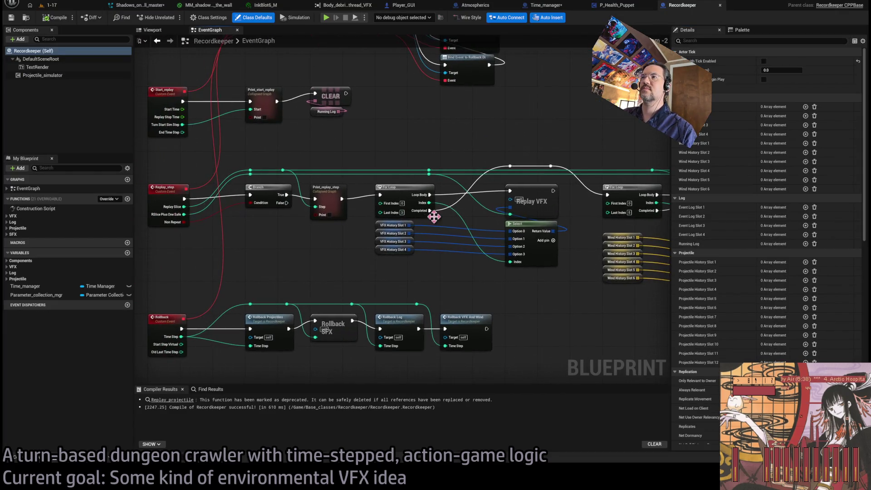
pyautogui.doubleClick(526, 208)
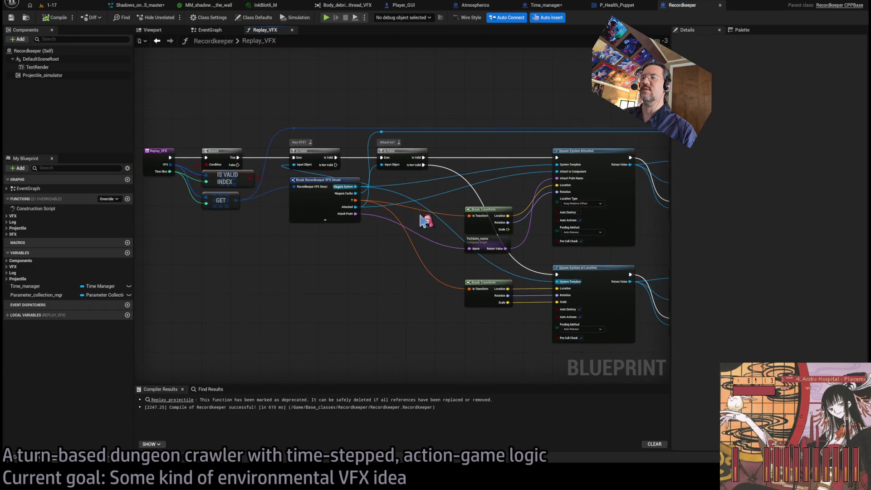
pyautogui.moveTo(343, 251); pyautogui.dragTo(312, 235)
pyautogui.scroll(2, 447, 246)
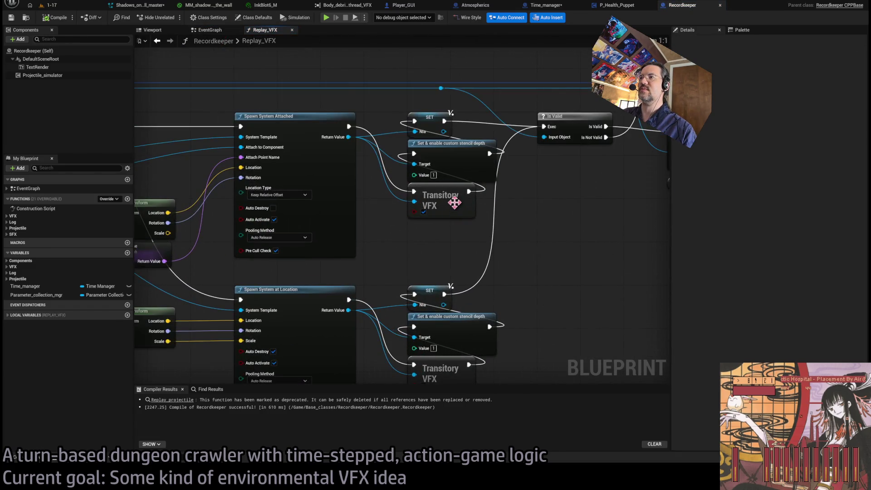
pyautogui.hotkey('ctrl', 'z')
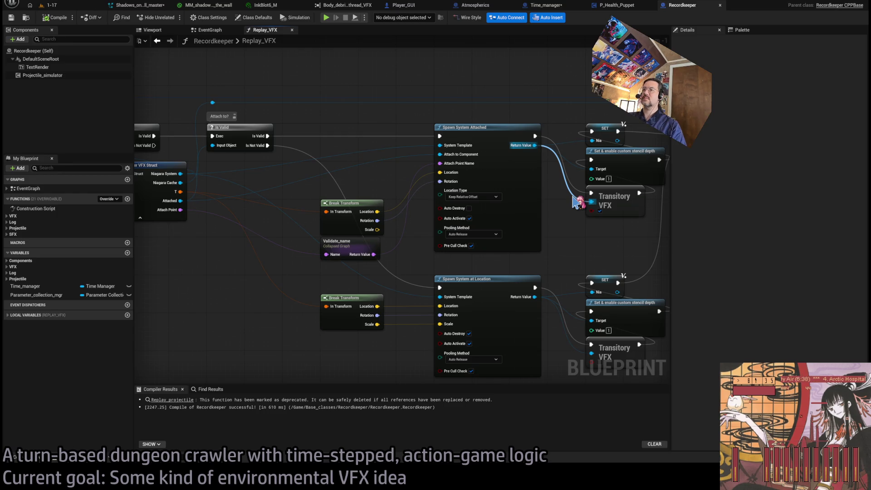
# - Inspect the Tag_VFX_as_transitory function definition, then close the function library graphs and blueprint
pyautogui.moveTo(576, 202); pyautogui.dragTo(554, 189)
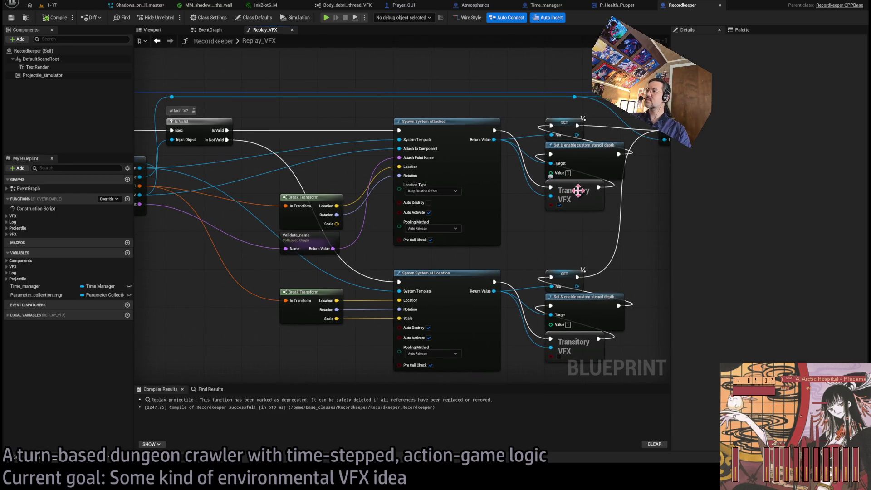
pyautogui.doubleClick(574, 195)
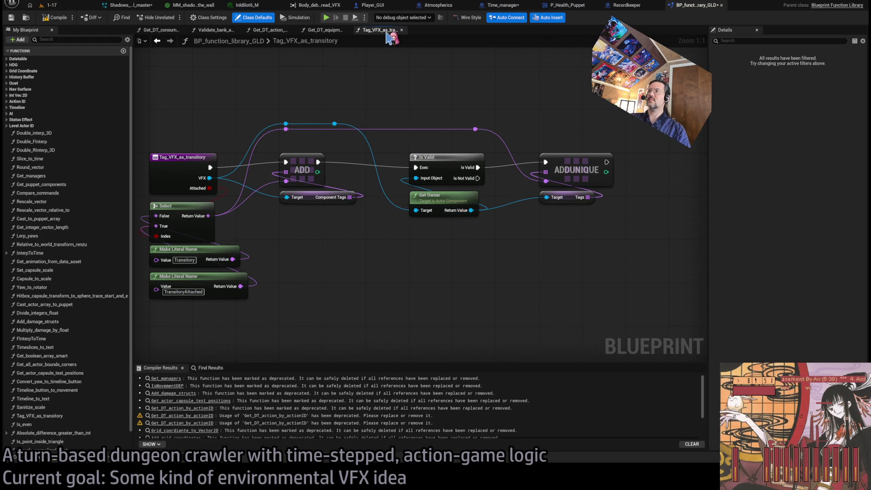
pyautogui.click(401, 29)
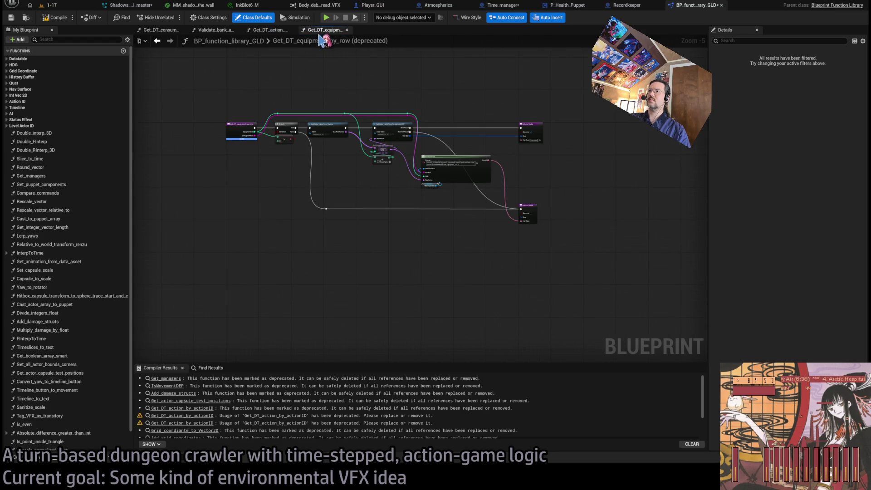
pyautogui.click(347, 29)
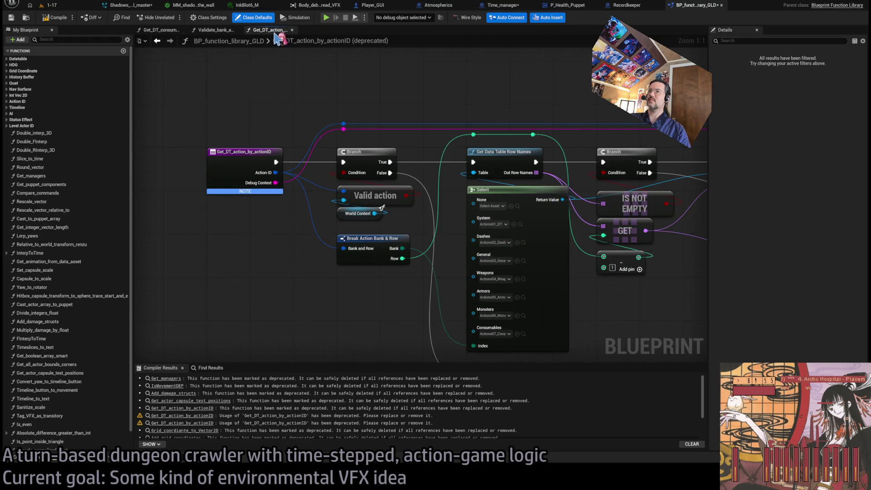
pyautogui.click(292, 30)
pyautogui.middleClick(655, 8)
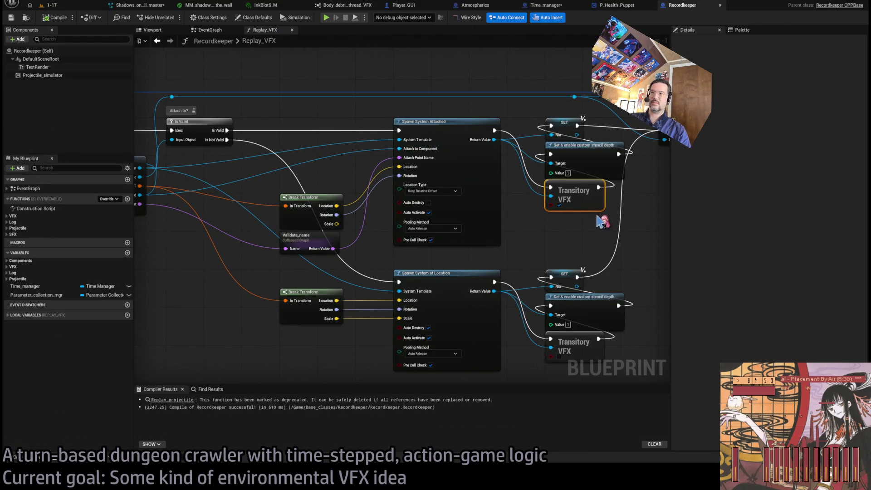
# - Return to P_Health_Puppet's TakeDamage graph
pyautogui.click(606, 239)
pyautogui.moveTo(606, 239)
pyautogui.mouseDown()
pyautogui.moveTo(511, 251)
pyautogui.moveTo(531, 248)
pyautogui.mouseUp()
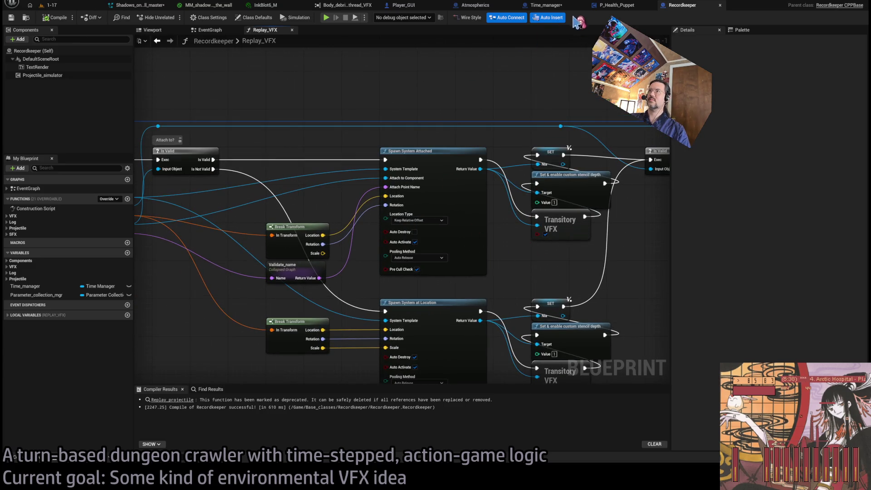
pyautogui.click(553, 6)
pyautogui.click(592, 7)
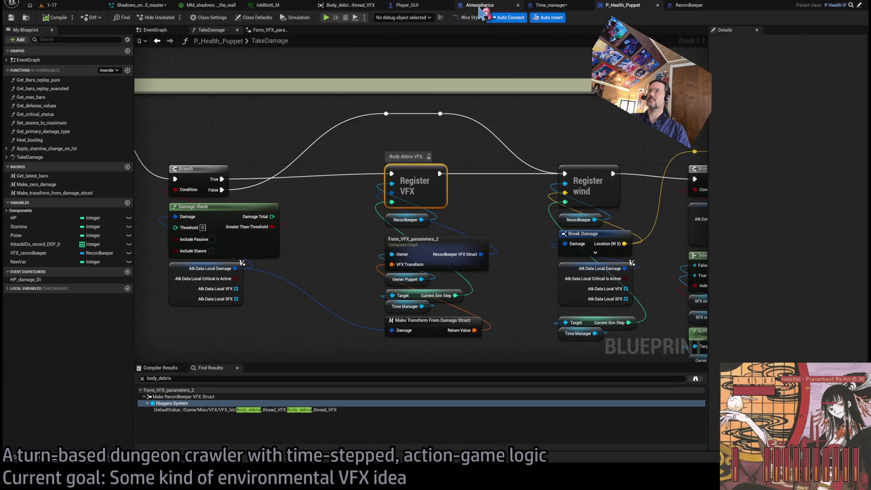
# - In Time_manager's Destroy_transitory_actors, delete both Destroy Component nodes
pyautogui.click(478, 5)
pyautogui.click(549, 7)
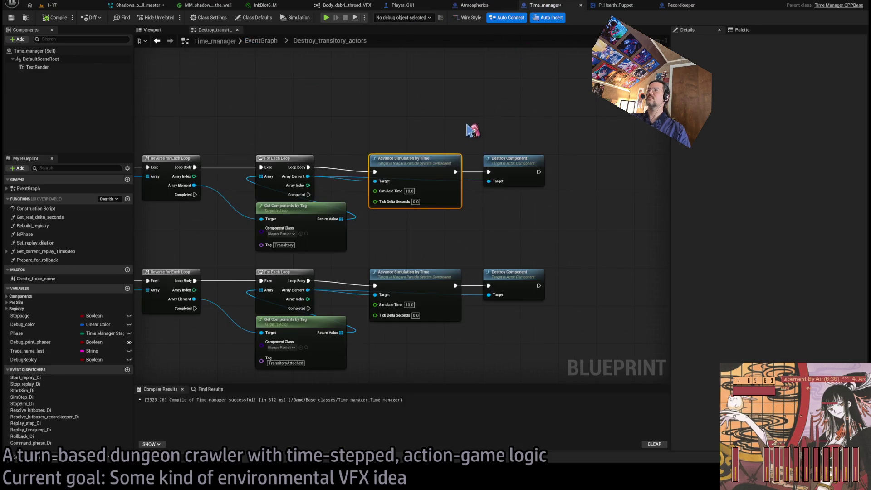
pyautogui.scroll(2, 505, 126)
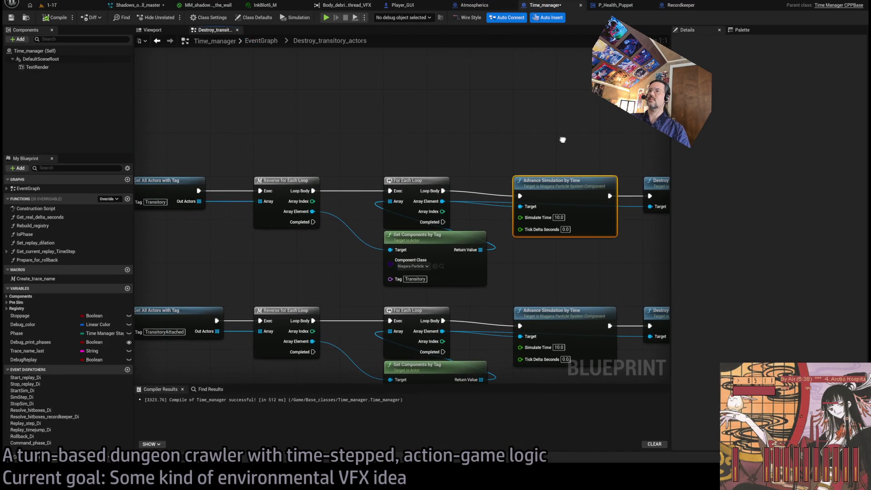
pyautogui.moveTo(444, 191); pyautogui.dragTo(499, 104)
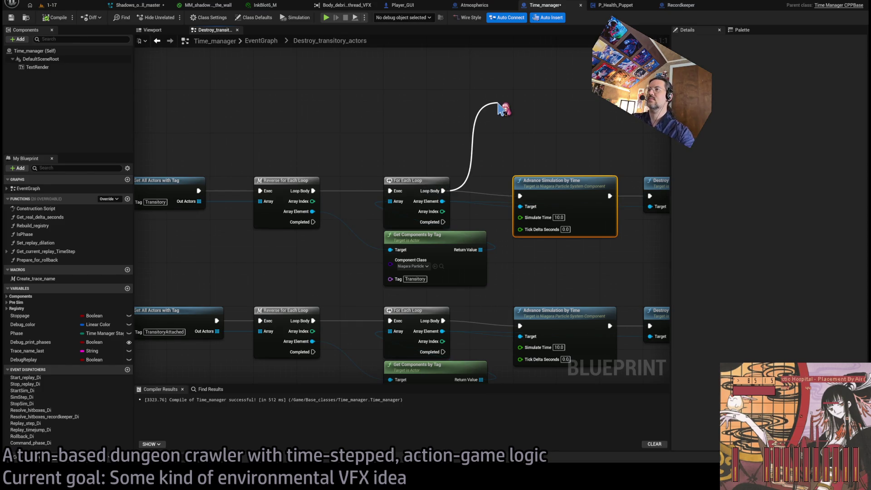
pyautogui.moveTo(498, 104); pyautogui.dragTo(510, 101)
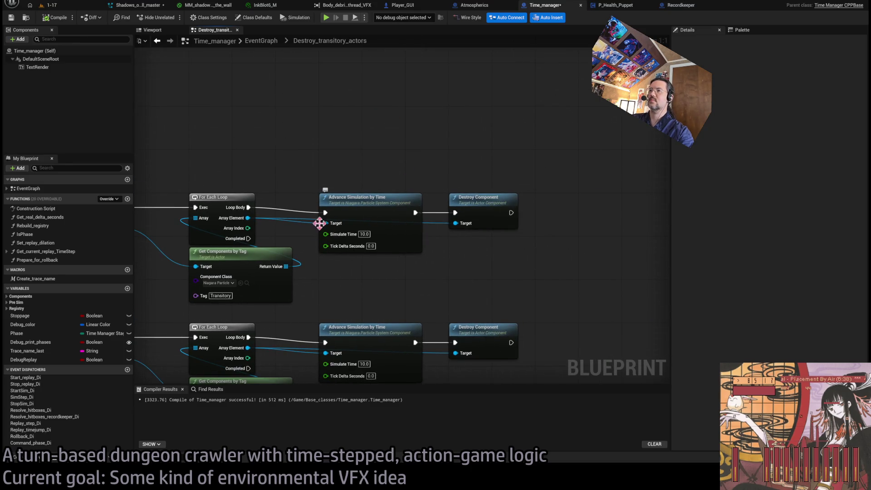
pyautogui.moveTo(248, 217); pyautogui.dragTo(415, 93)
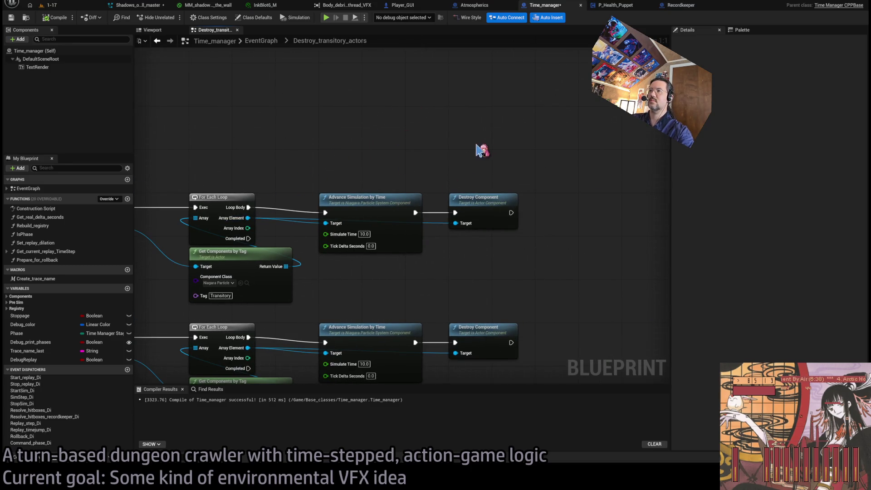
pyautogui.moveTo(477, 154); pyautogui.dragTo(527, 334)
pyautogui.press('Delete')
# - Add a Print Text node showing each element's display name before Advance Simulation
pyautogui.moveTo(250, 216)
pyautogui.mouseDown()
pyautogui.moveTo(389, 117)
pyautogui.moveTo(270, 184)
pyautogui.moveTo(318, 122)
pyautogui.mouseUp()
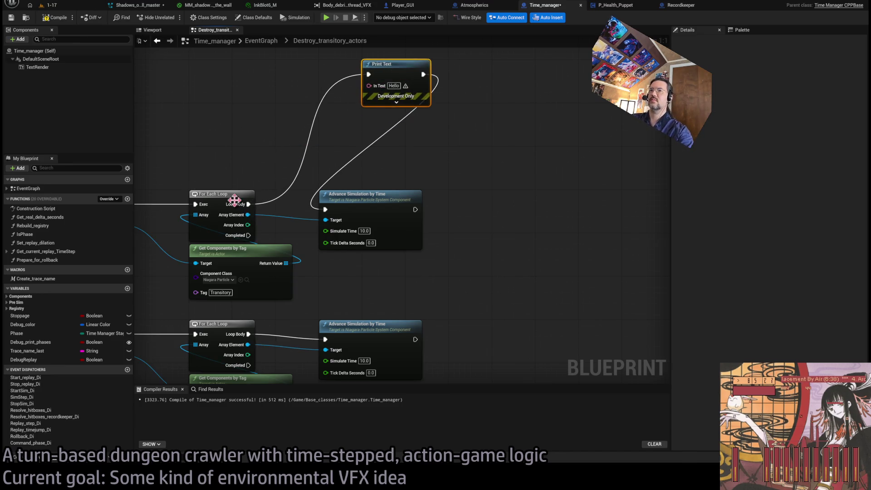
pyautogui.moveTo(249, 215)
pyautogui.mouseDown()
pyautogui.moveTo(335, 147)
pyautogui.moveTo(369, 86)
pyautogui.mouseUp()
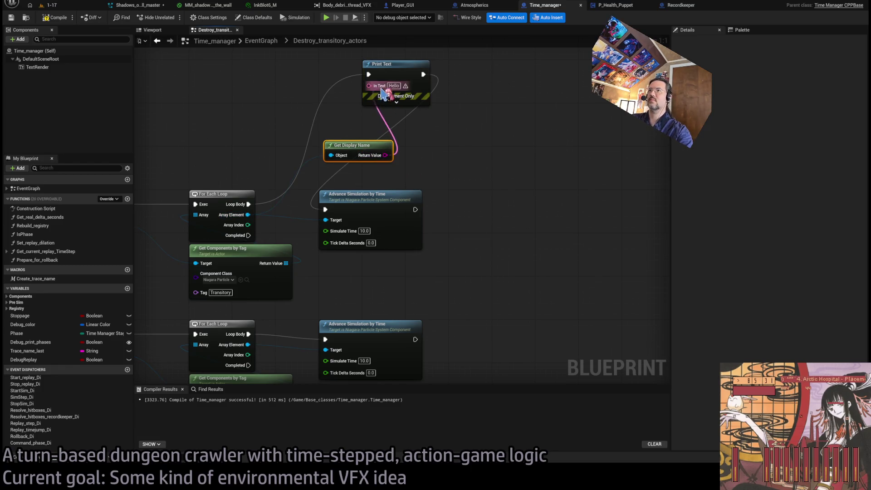
pyautogui.click(49, 5)
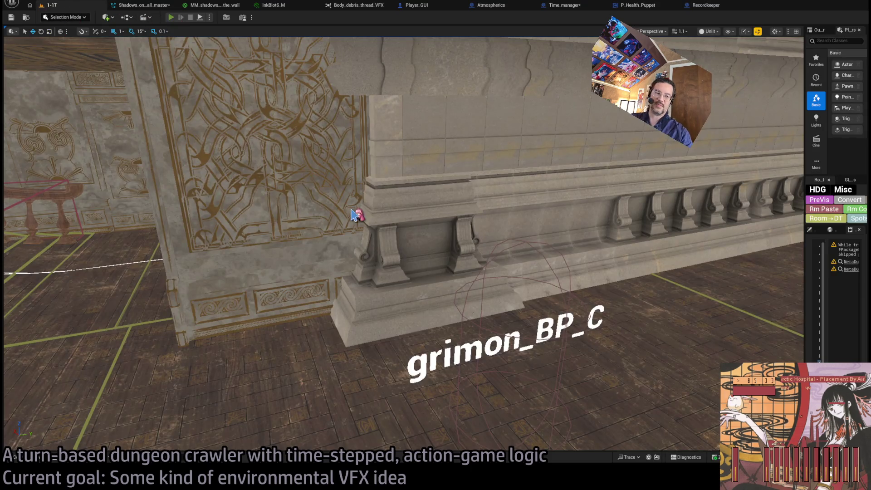
# - Start play-testing with Alt+P and run the projectile attack on the cat
pyautogui.hotkey('alt', 'p')
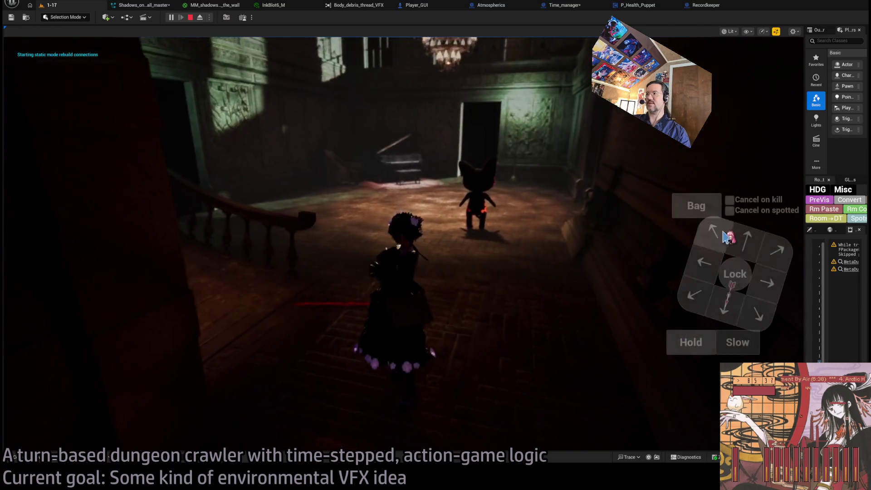
pyautogui.click(63, 330)
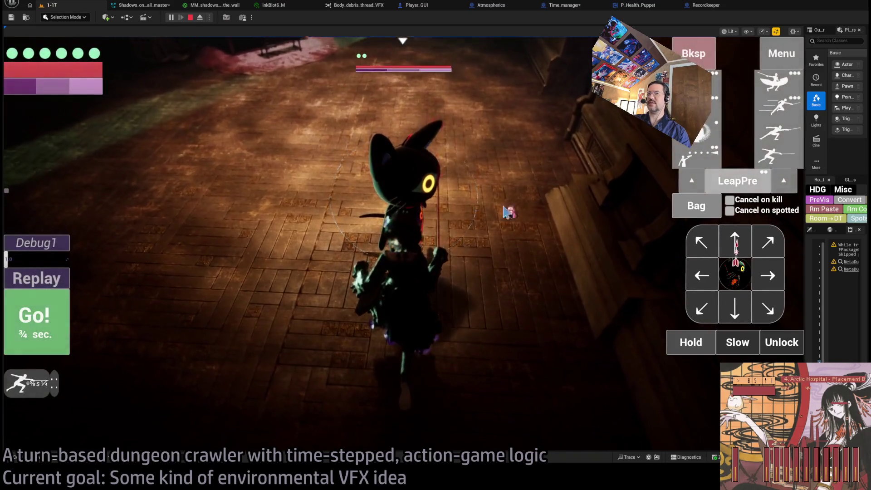
pyautogui.click(57, 333)
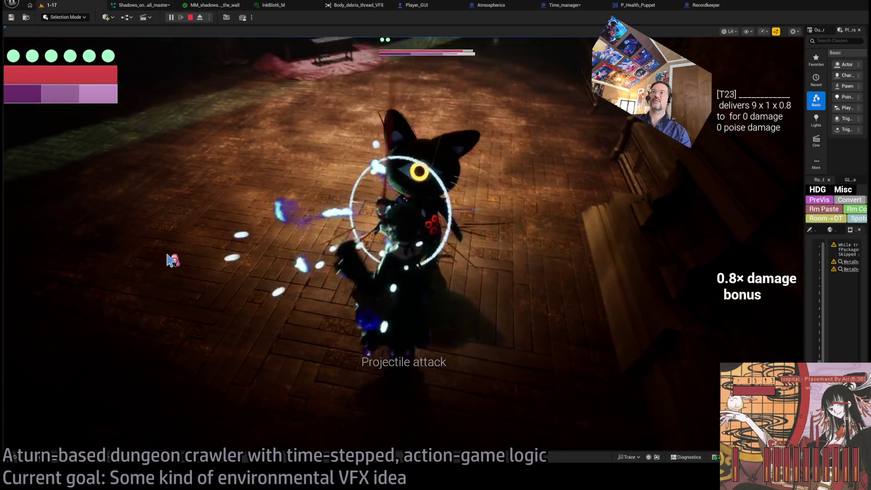
# - Replay the attack seven times, stop the session, and open Recordkeeper's Replay_VFX graph
pyautogui.click(30, 281)
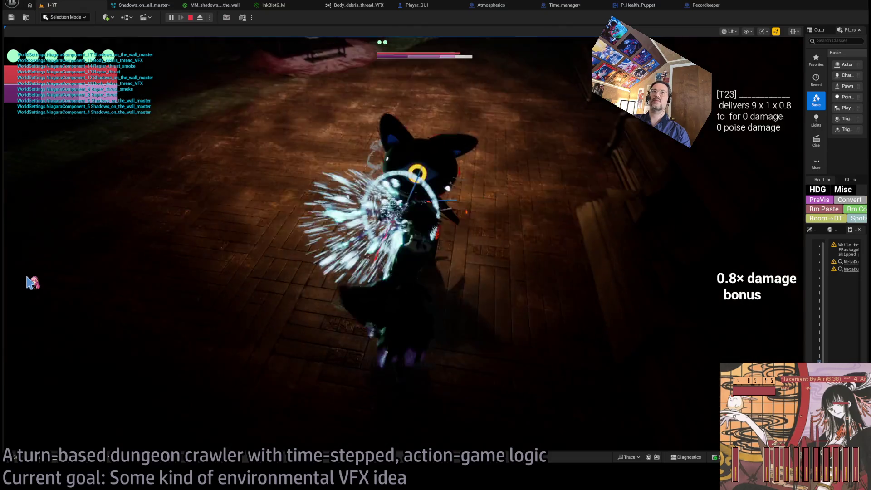
pyautogui.click(30, 282)
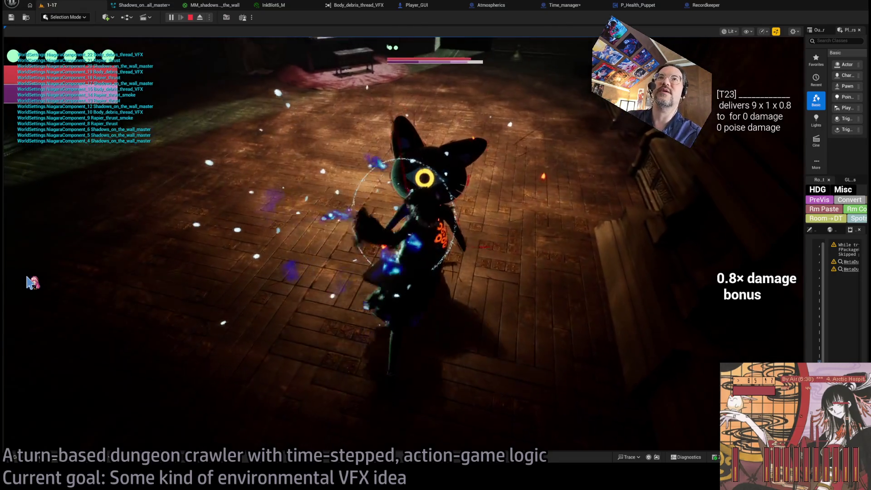
pyautogui.click(31, 282)
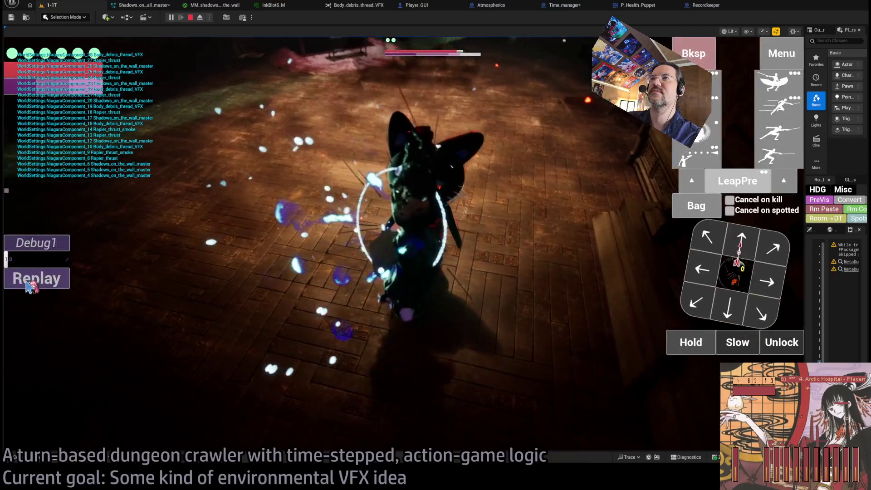
pyautogui.click(31, 285)
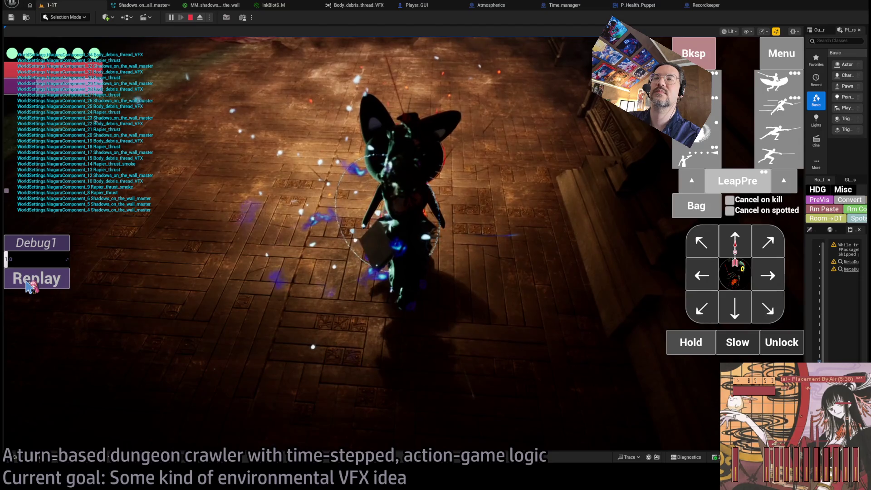
pyautogui.click(29, 285)
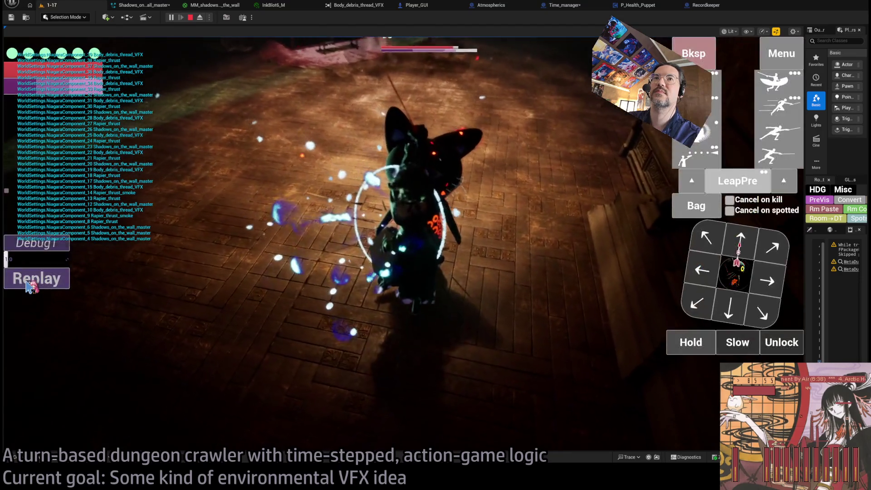
pyautogui.click(28, 284)
pyautogui.click(30, 285)
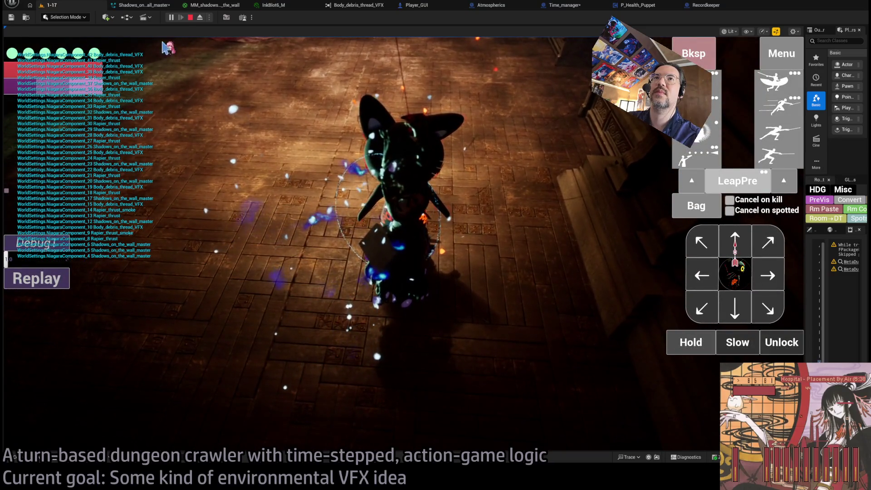
pyautogui.click(190, 18)
pyautogui.click(719, 9)
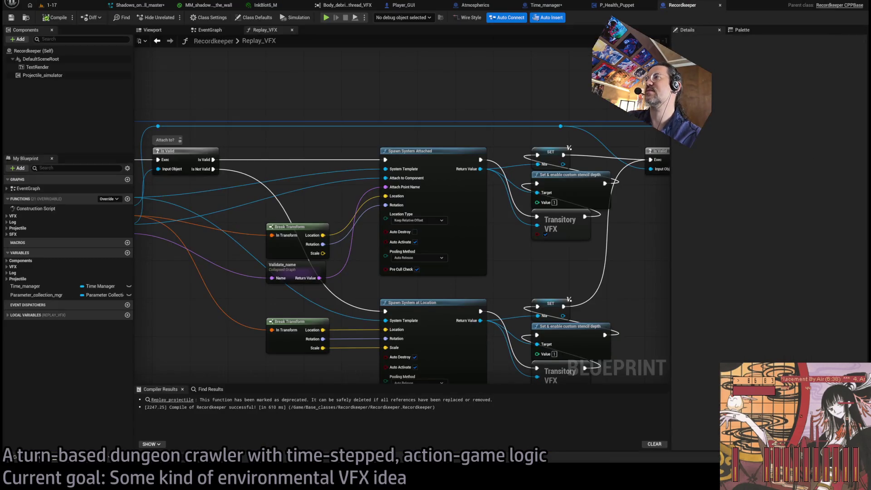
# - Delete the debug print nodes in Destroy_transitory_actors and connect Loop Body to Advance Simulation by Time
pyautogui.click(626, 11)
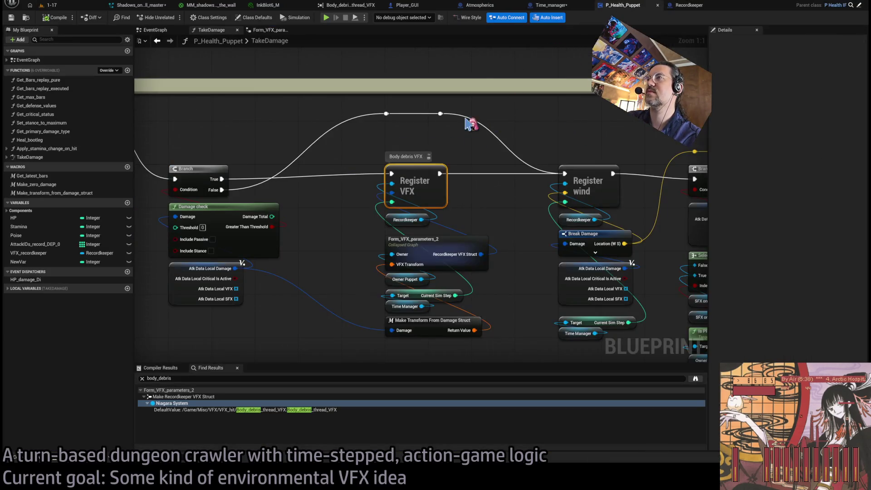
pyautogui.click(552, 7)
pyautogui.moveTo(456, 156)
pyautogui.mouseDown()
pyautogui.moveTo(506, 184)
pyautogui.moveTo(379, 87)
pyautogui.mouseUp()
pyautogui.press('Delete')
pyautogui.moveTo(301, 232)
pyautogui.mouseDown()
pyautogui.moveTo(385, 243)
pyautogui.moveTo(380, 236)
pyautogui.mouseUp()
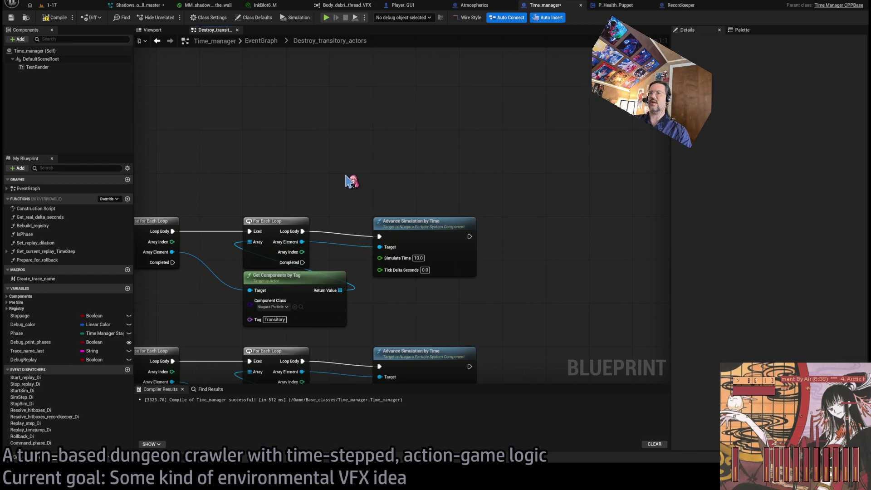
# - Set Tick Delta Seconds to 10.0 on both Advance Simulation nodes and compile Time_manager
pyautogui.moveTo(390, 179); pyautogui.dragTo(368, 159)
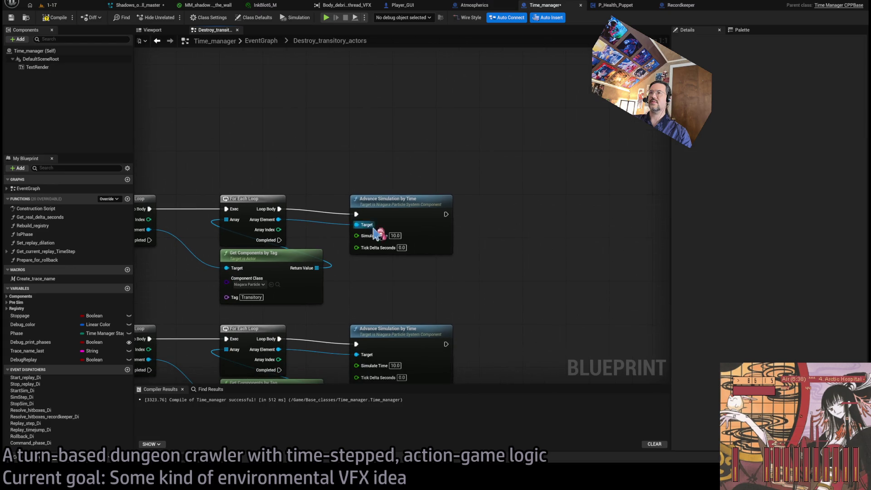
pyautogui.click(403, 247)
pyautogui.write('10')
pyautogui.press('Return')
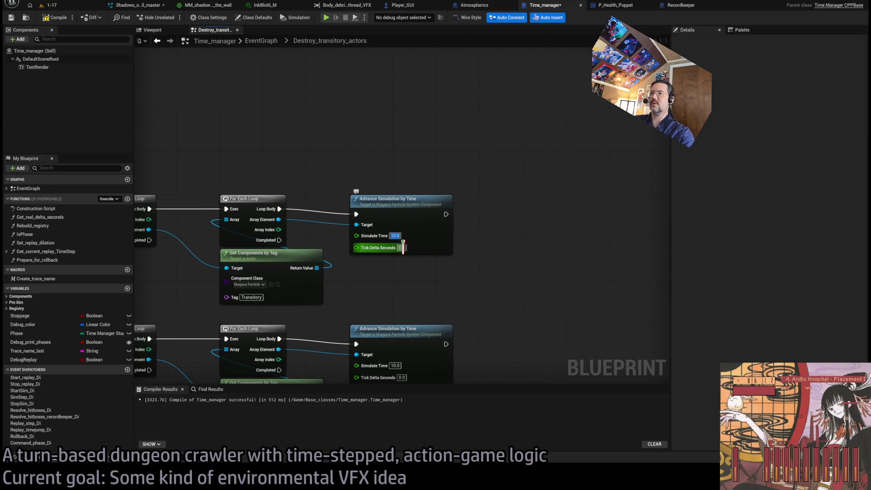
pyautogui.moveTo(446, 310); pyautogui.dragTo(443, 232)
pyautogui.click(392, 301)
pyautogui.write('10')
pyautogui.press('Return')
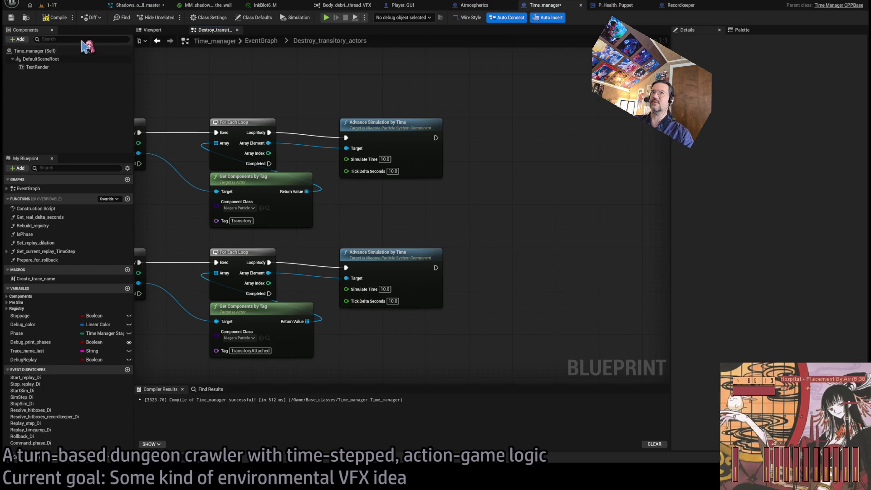
pyautogui.click(63, 19)
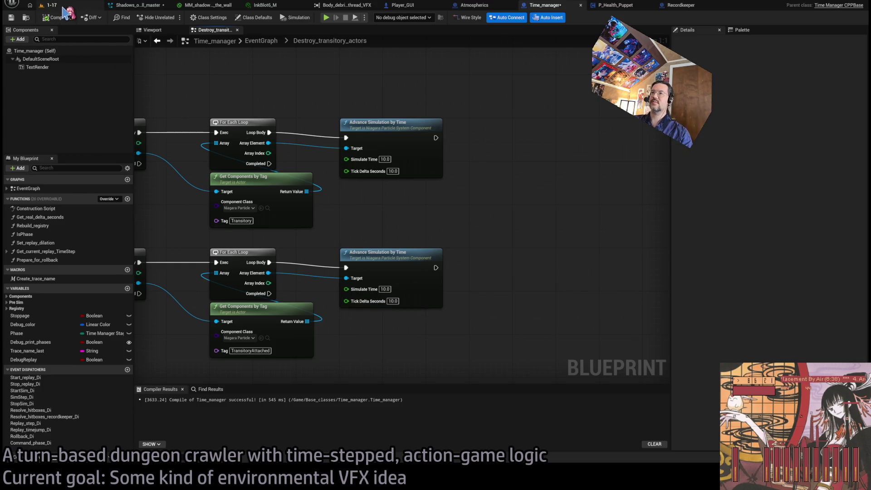
pyautogui.click(63, 6)
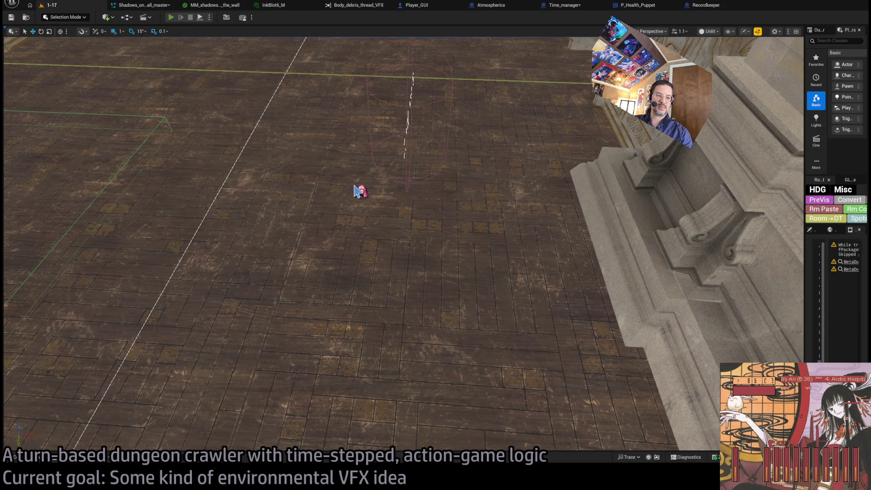
# - Play-test level 1-17, locking onto the cat enemy and running two turns with Go!
pyautogui.hotkey('alt', 'p')
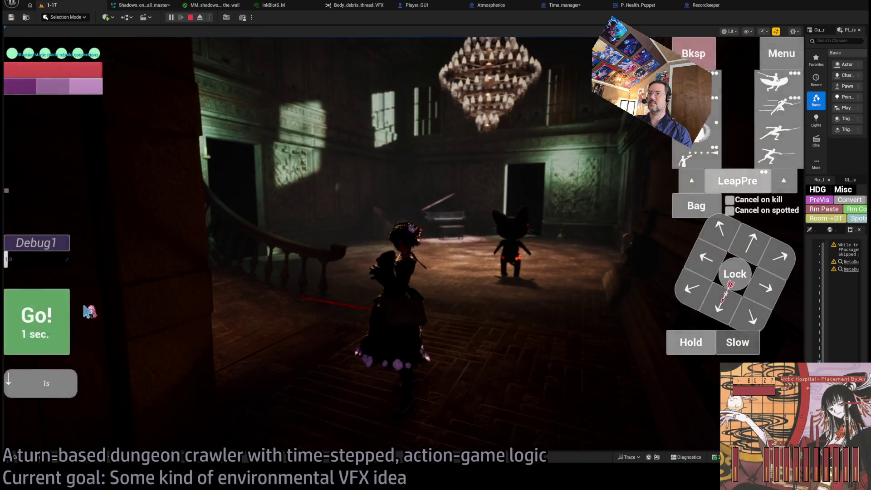
pyautogui.click(68, 318)
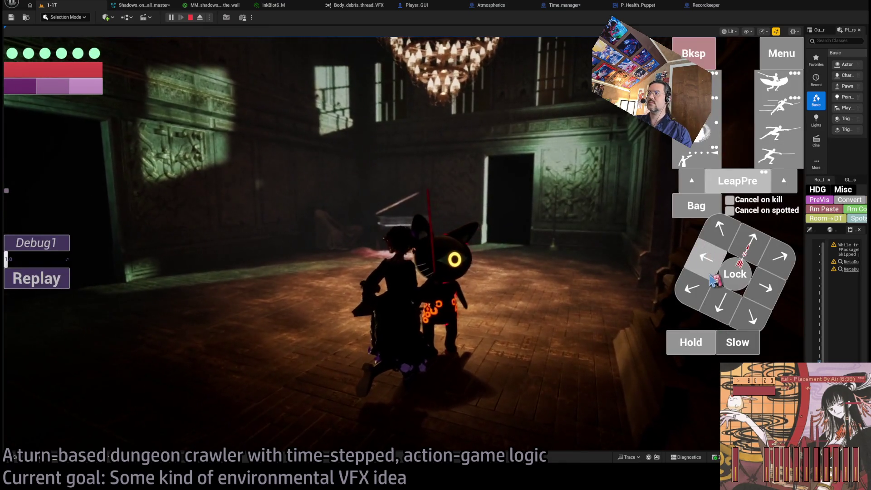
pyautogui.click(712, 274)
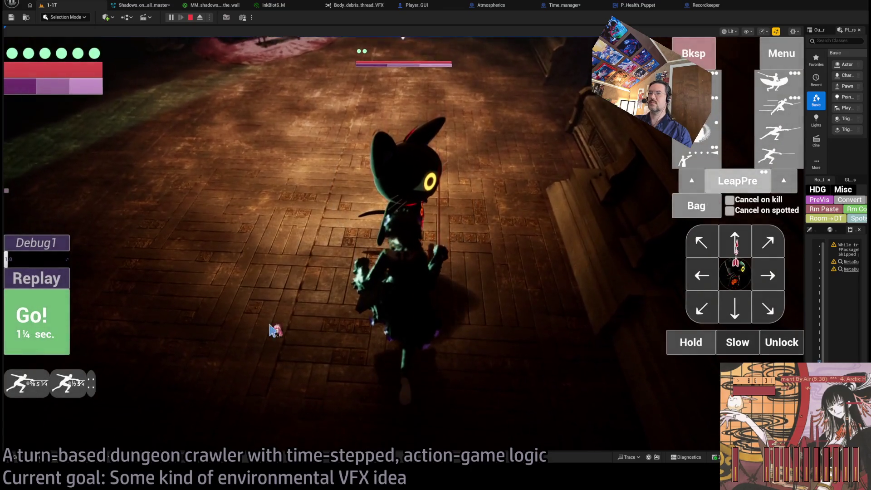
pyautogui.click(59, 313)
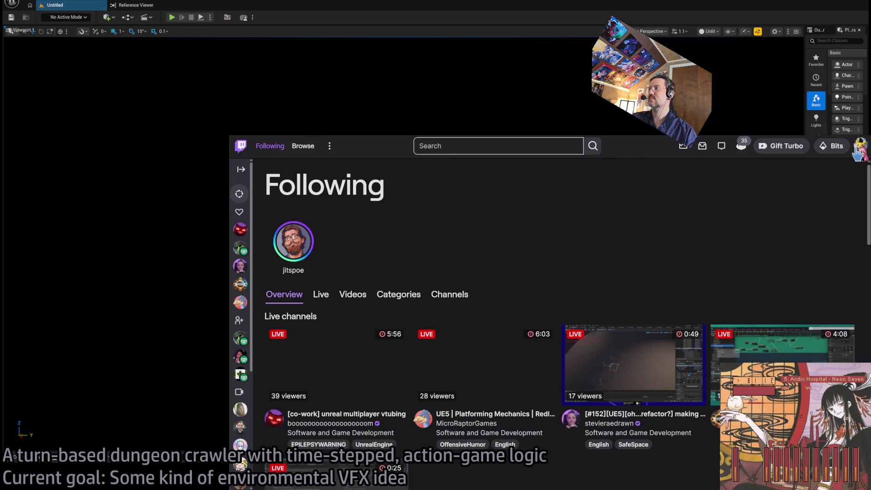
# - Go to the live channel page from the Twitch account menu, then leave Twitch
pyautogui.click(861, 146)
pyautogui.click(817, 196)
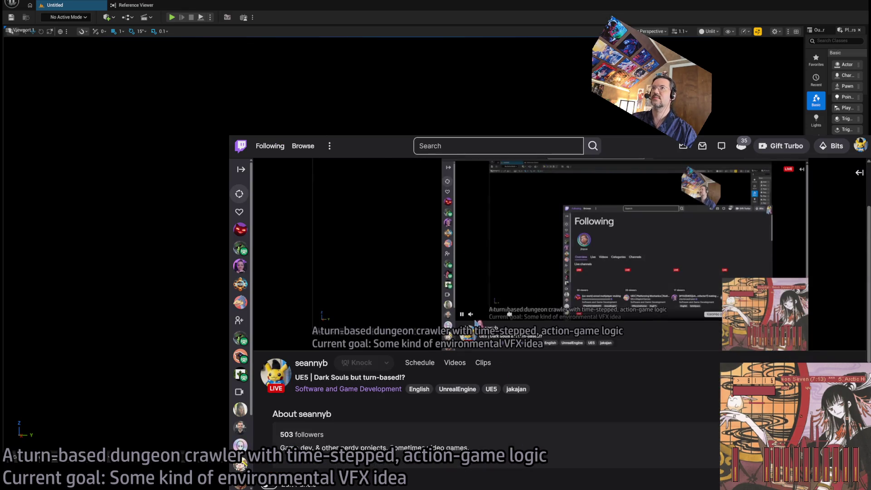
pyautogui.hotkey('alt', 'Tab')
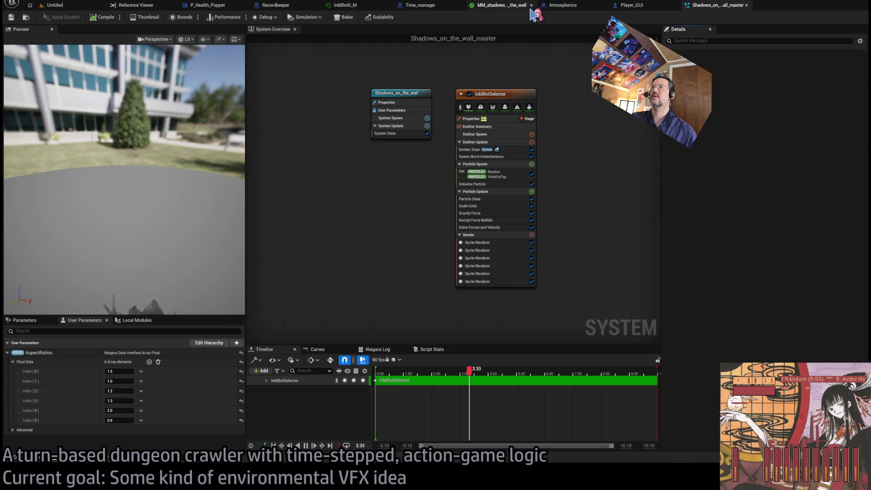
# - Delete the upper loop's Set Custom Time Dilation and Cast To NiagaraComponent nodes
pyautogui.click(416, 10)
pyautogui.click(617, 7)
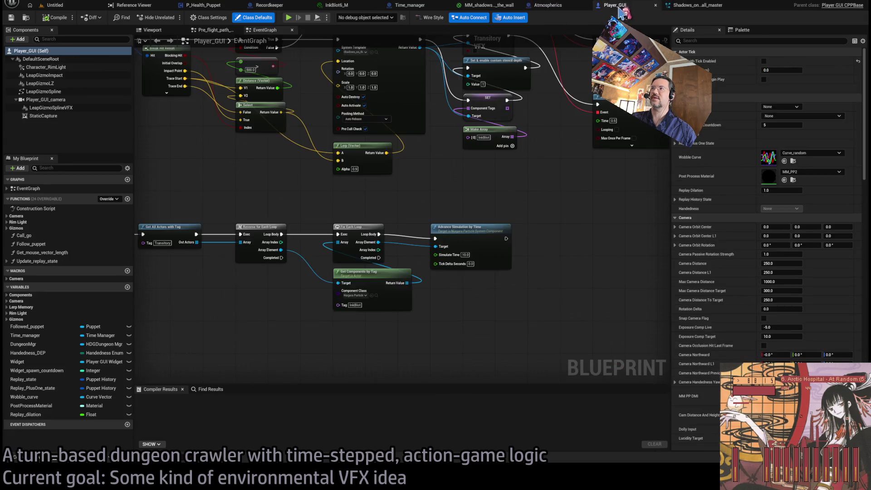
pyautogui.click(401, 7)
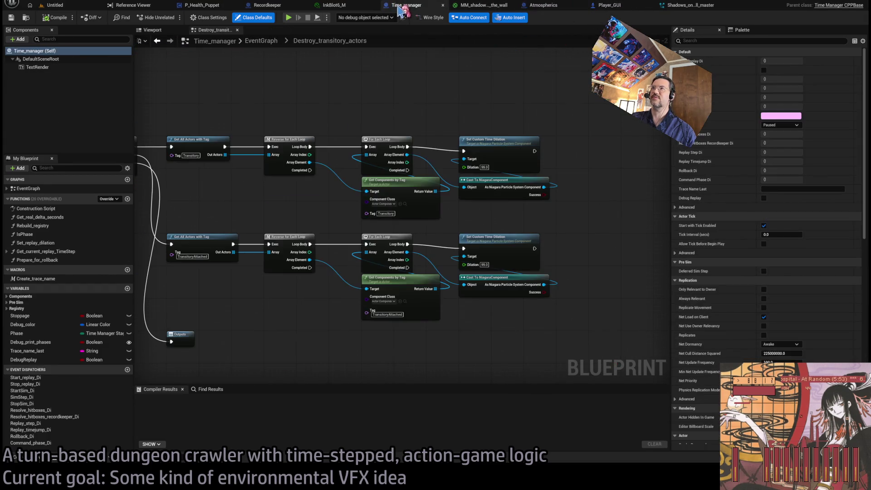
pyautogui.scroll(2, 555, 194)
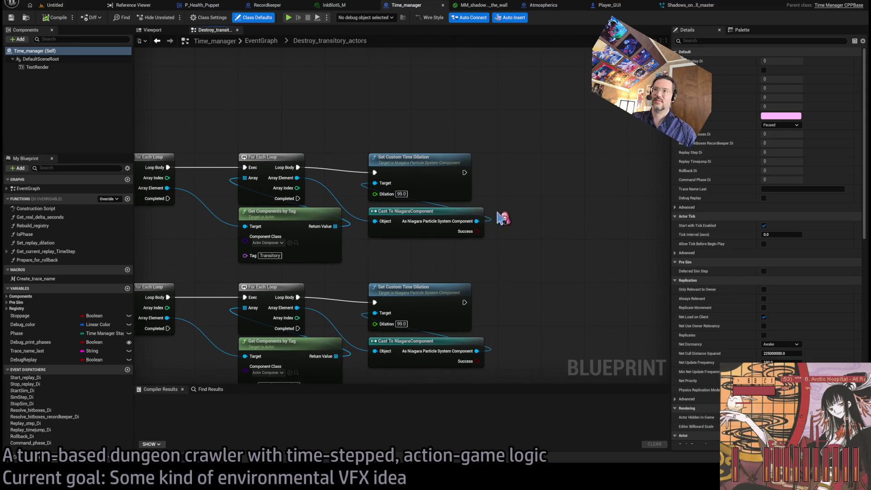
pyautogui.moveTo(503, 139); pyautogui.dragTo(459, 213)
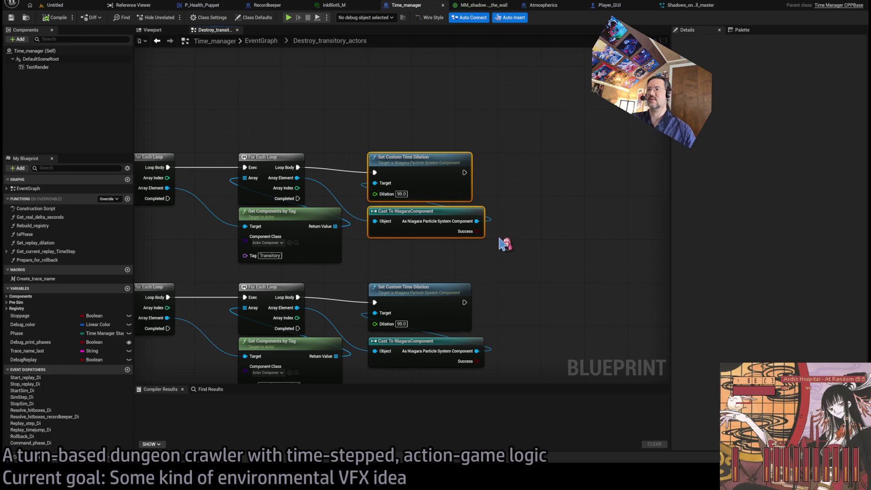
pyautogui.scroll(-1, 522, 234)
pyautogui.press('Delete')
# - Delete the lower loop's dilation and cast node pair, bringing the Get Components by Tag nodes into view
pyautogui.moveTo(511, 297); pyautogui.dragTo(444, 339)
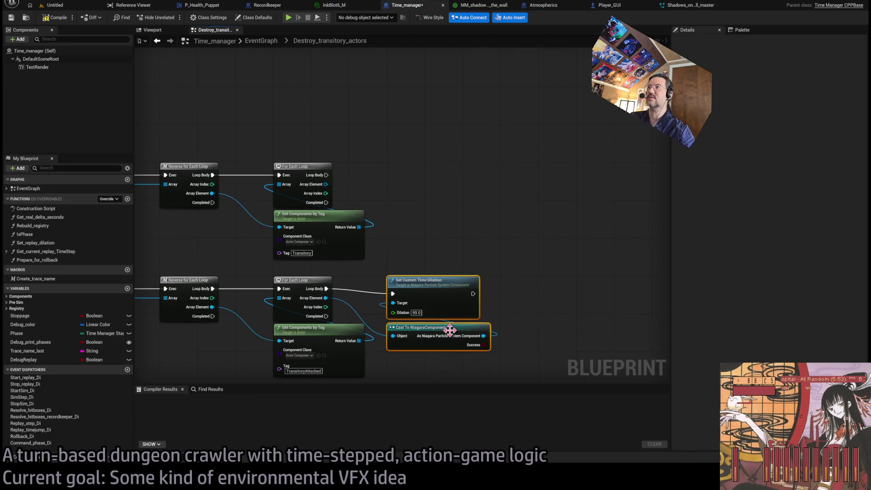
pyautogui.press('Delete')
pyautogui.scroll(2, 473, 169)
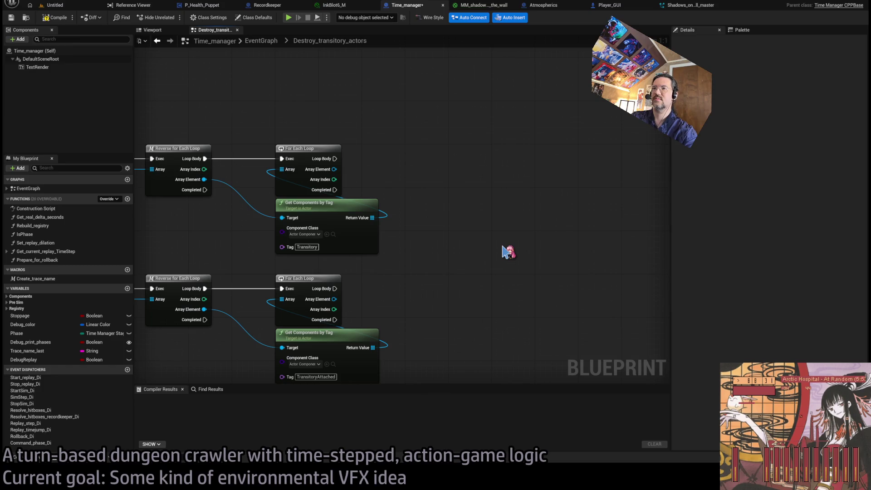
pyautogui.moveTo(356, 273); pyautogui.dragTo(390, 193)
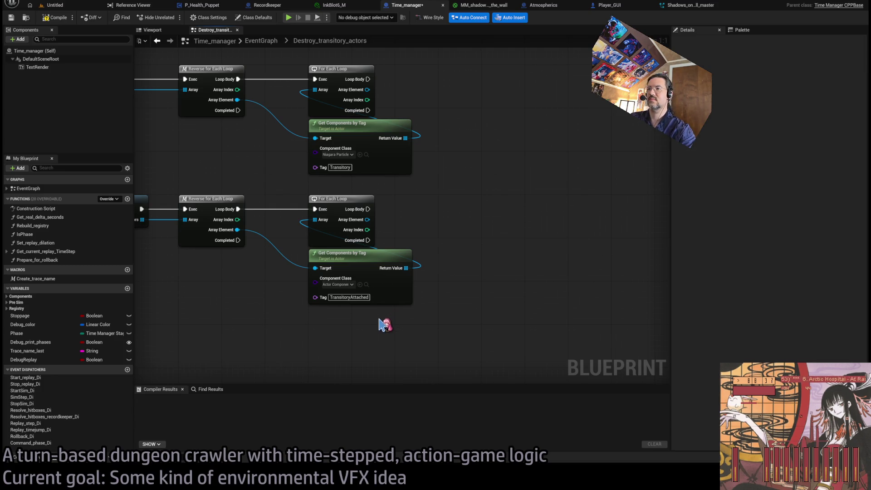
# - Compile the Time_manager blueprint
pyautogui.click(69, 16)
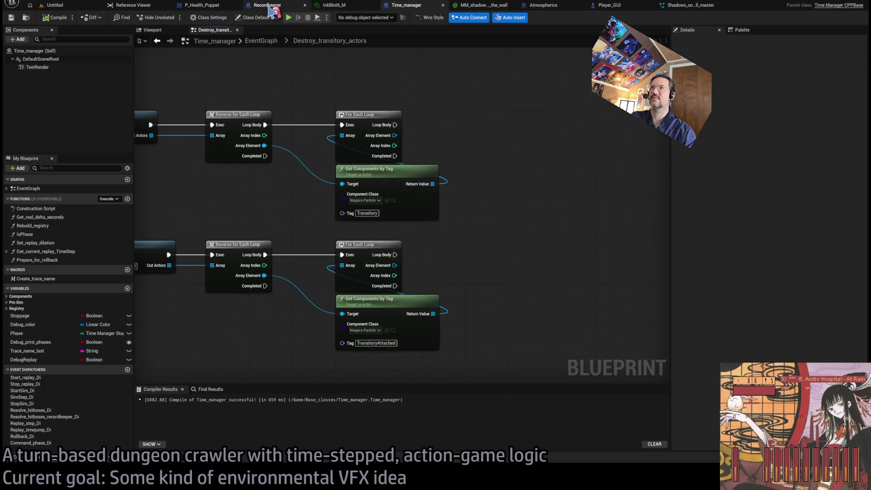
pyautogui.click(267, 6)
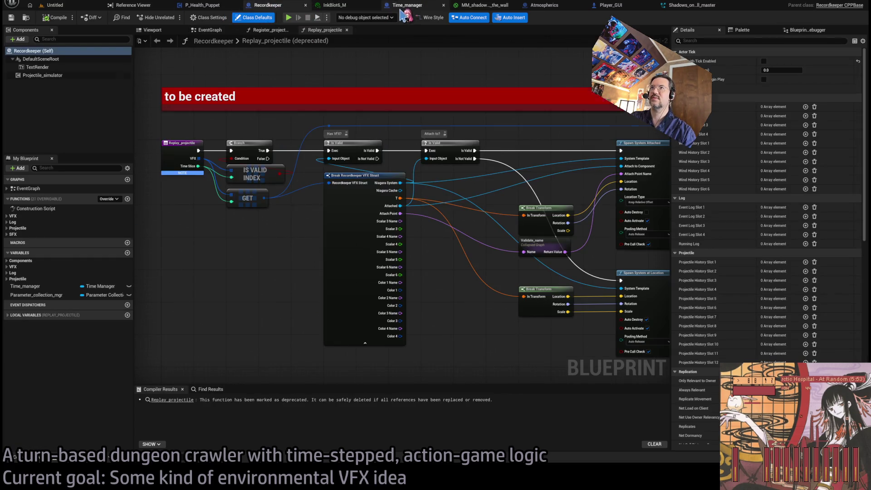
pyautogui.click(401, 10)
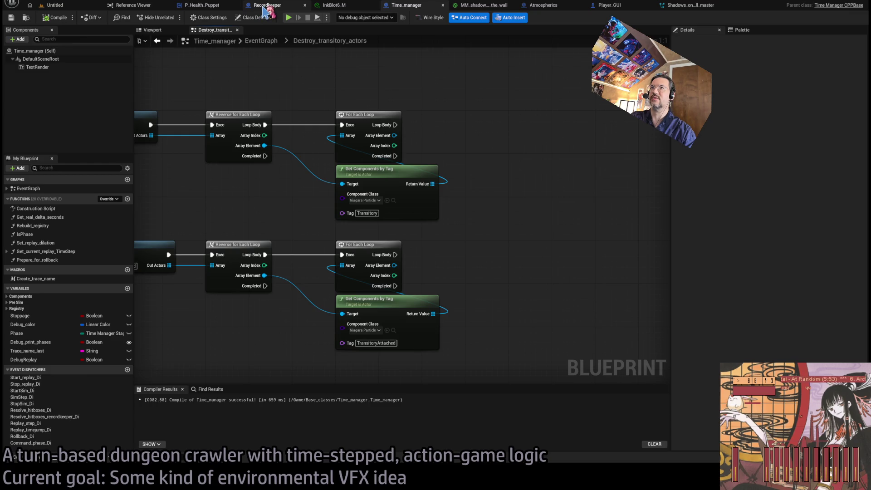
# - Open Recordkeeper's Replay_VFX function graph from the Replay VFX call in its EventGraph
pyautogui.click(266, 5)
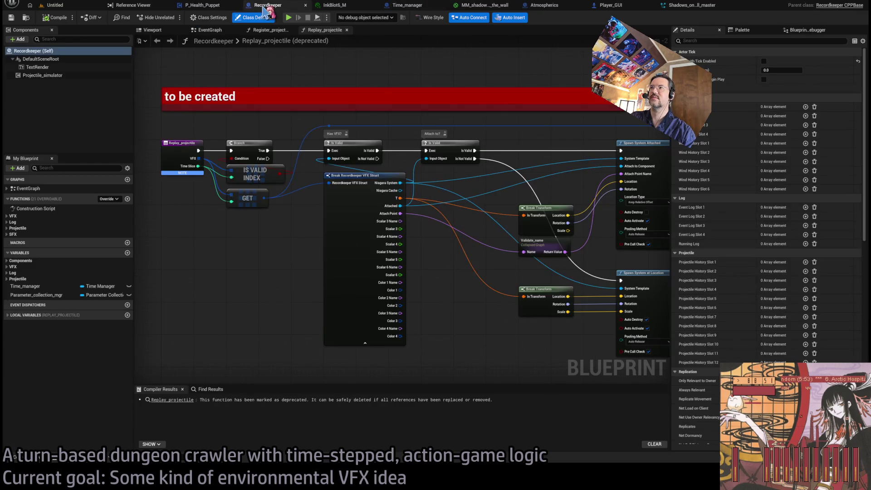
pyautogui.click(282, 30)
pyautogui.click(291, 30)
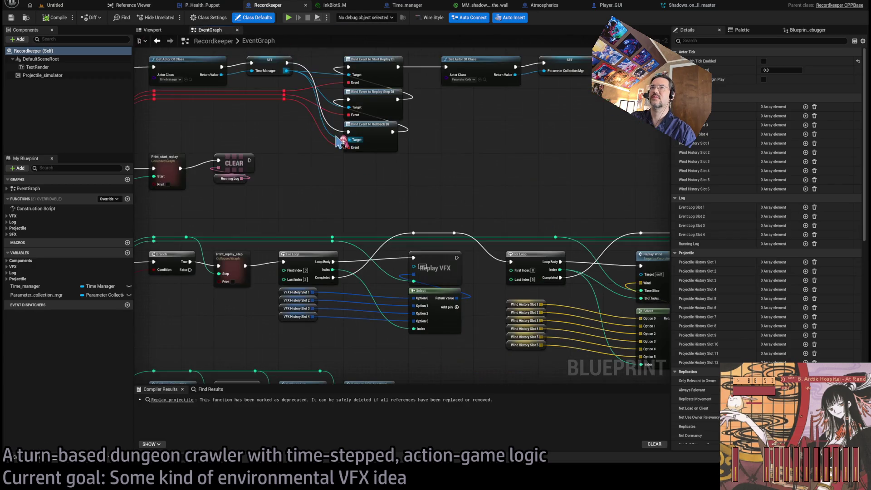
pyautogui.click(448, 271)
pyautogui.doubleClick(448, 270)
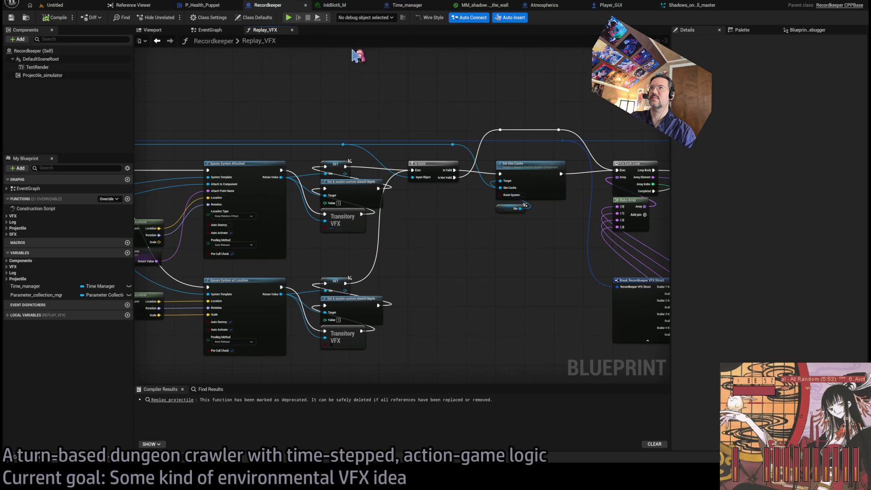
# - Close the P_Health_Puppet blueprint and return to Time_manager's transitory graph
pyautogui.click(407, 5)
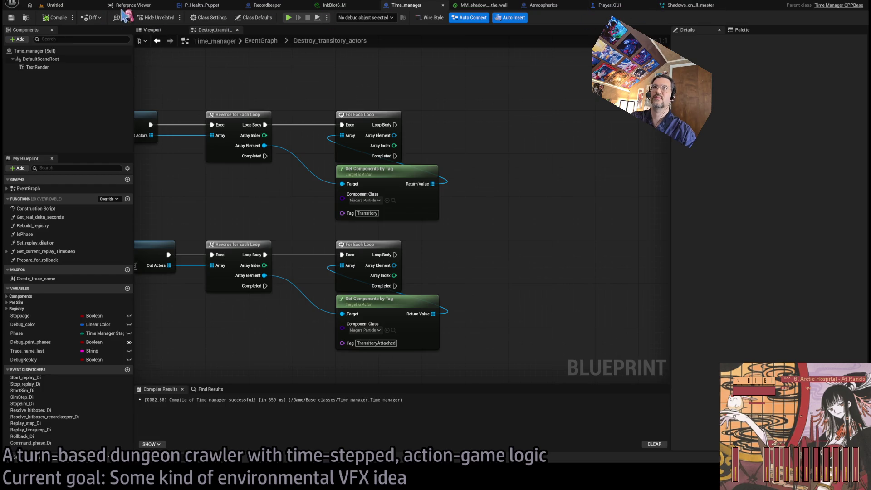
pyautogui.click(199, 6)
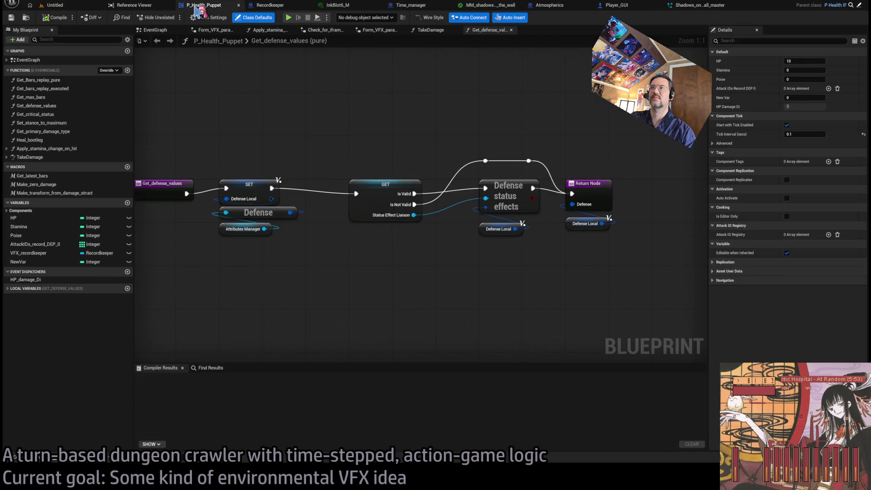
pyautogui.middleClick(198, 6)
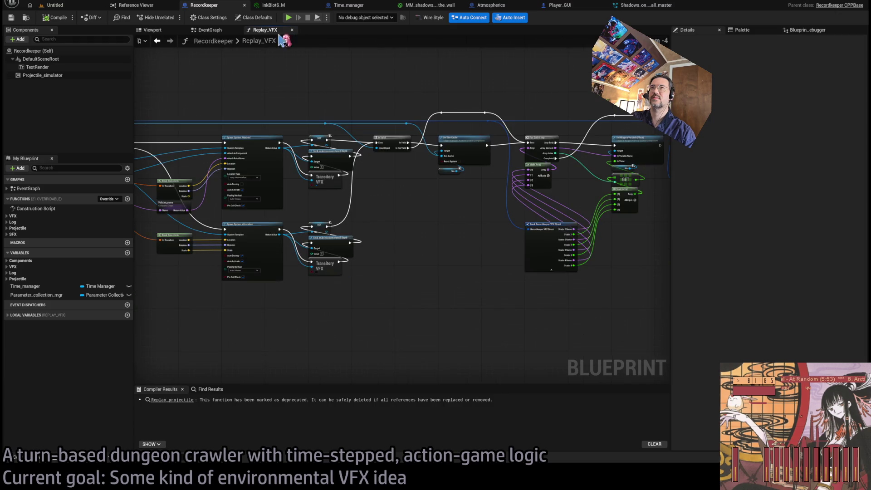
pyautogui.click(328, 10)
pyautogui.scroll(-2, 393, 87)
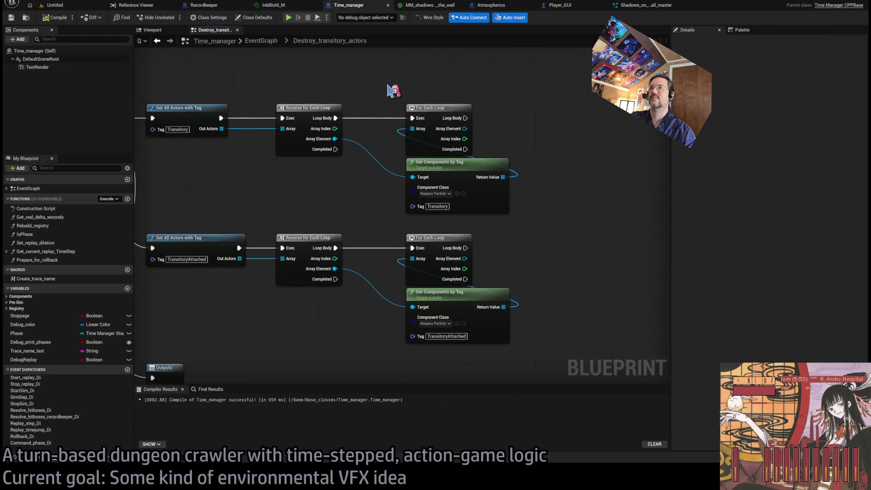
# - Unhook the loop's Array input and feed the upper Array Element into a new Set Desired Age node
pyautogui.scroll(1, 432, 99)
pyautogui.moveTo(376, 187); pyautogui.dragTo(462, 200)
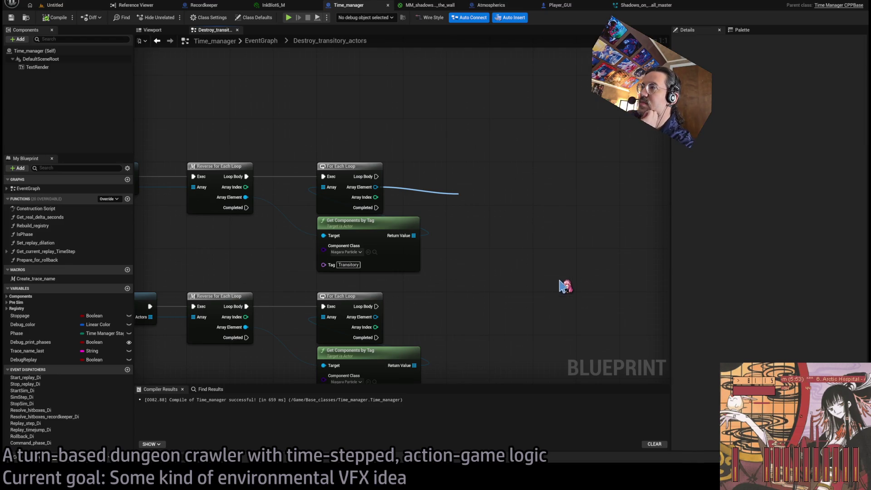
pyautogui.click(472, 202)
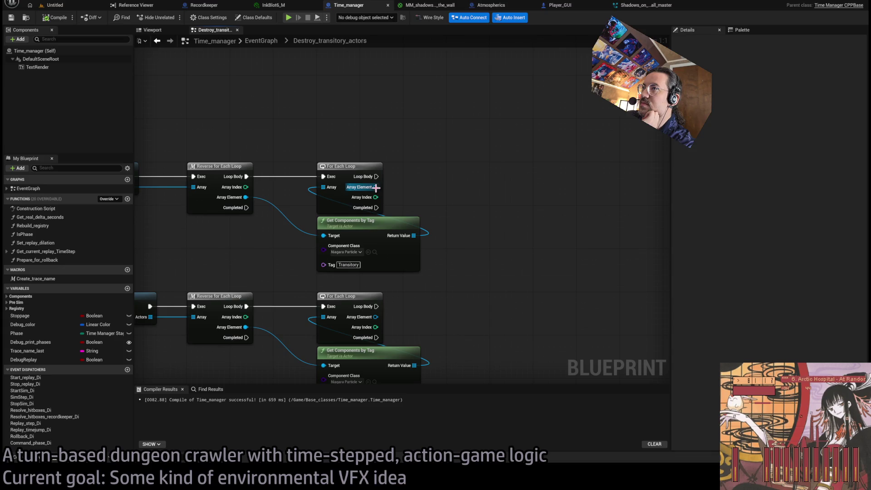
pyautogui.moveTo(323, 187)
pyautogui.mouseDown()
pyautogui.moveTo(418, 241)
pyautogui.moveTo(330, 188)
pyautogui.mouseUp()
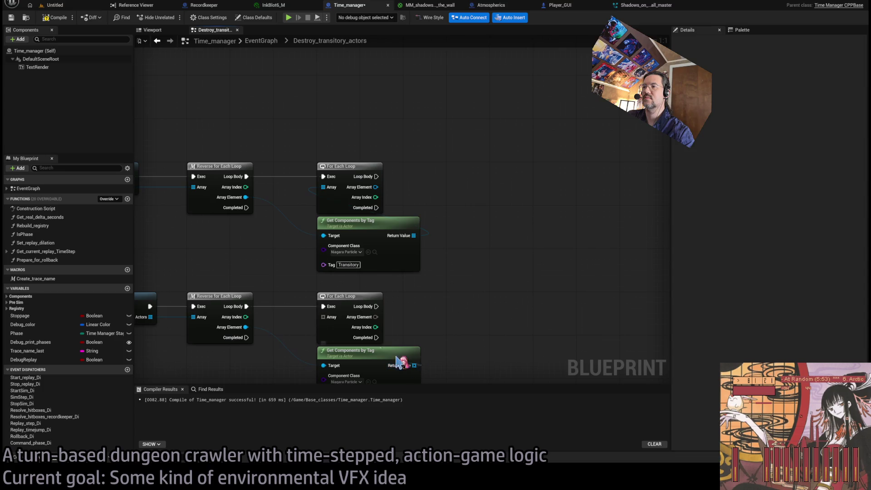
pyautogui.moveTo(376, 187)
pyautogui.mouseDown()
pyautogui.moveTo(474, 192)
pyautogui.moveTo(573, 311)
pyautogui.moveTo(556, 295)
pyautogui.mouseUp()
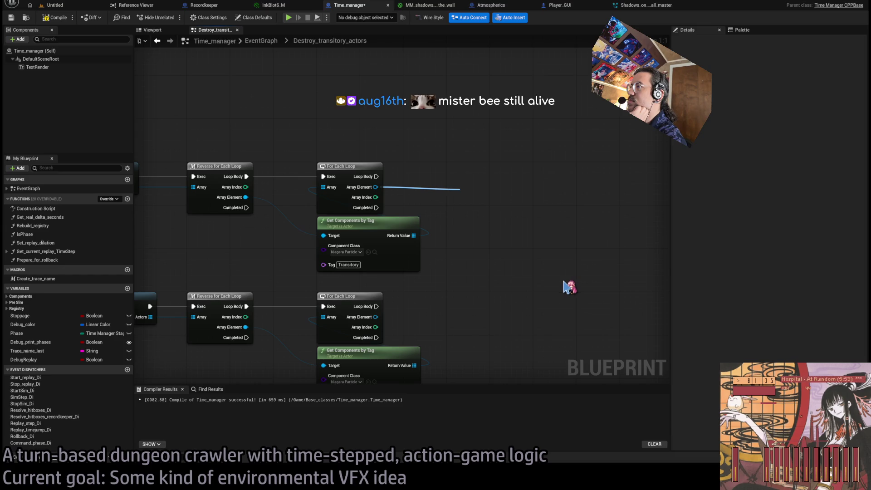
pyautogui.click(538, 278)
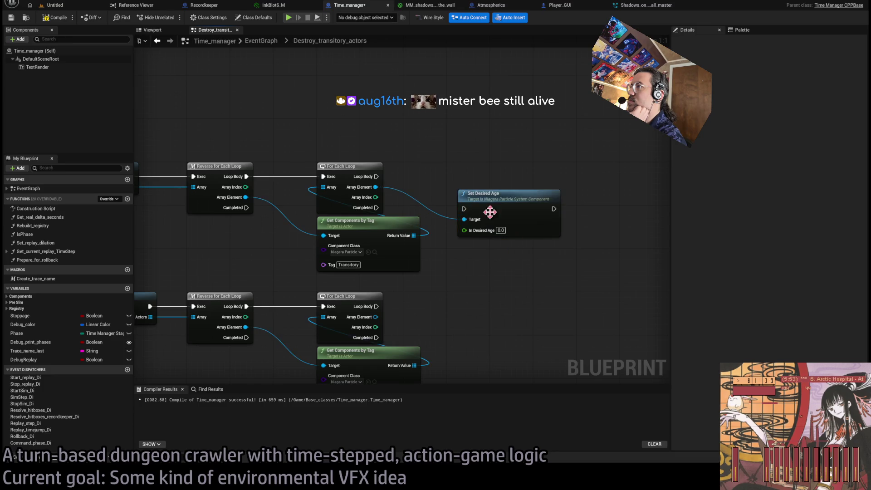
# - Replace Set Desired Age with a Seek to Desired Age node at 99.0, wired to the upper Loop Body
pyautogui.moveTo(476, 204); pyautogui.dragTo(477, 177)
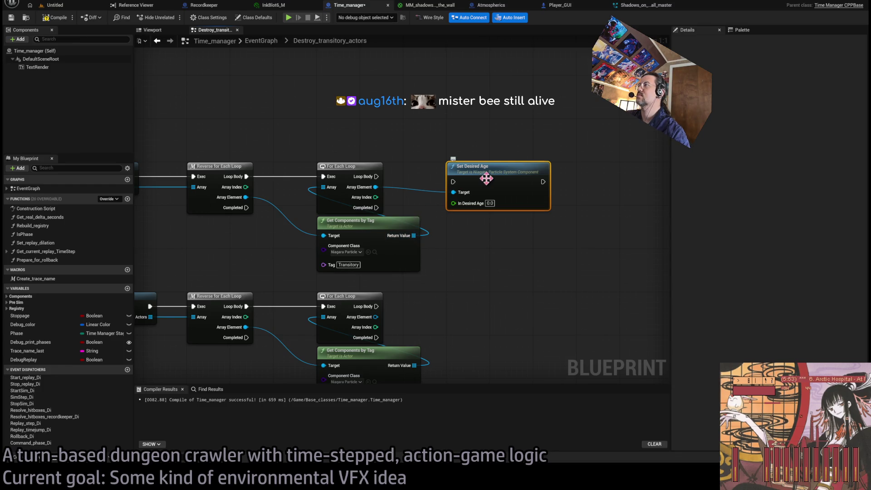
pyautogui.press('Delete')
pyautogui.moveTo(376, 187); pyautogui.dragTo(476, 190)
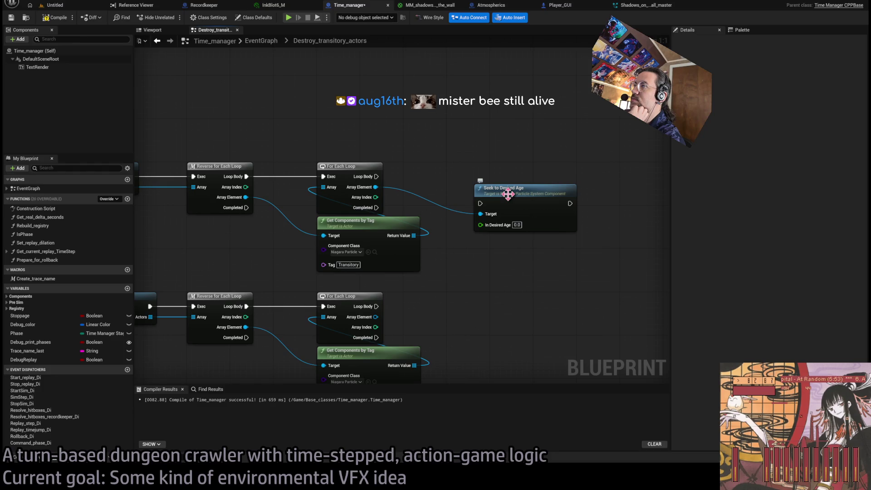
pyautogui.moveTo(508, 193); pyautogui.dragTo(483, 174)
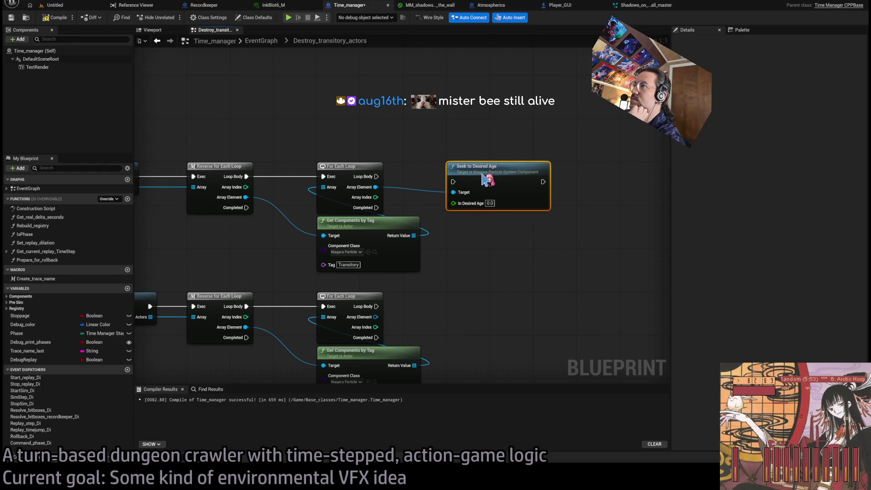
pyautogui.click(490, 203)
pyautogui.press('Return')
pyautogui.moveTo(376, 176); pyautogui.dragTo(453, 181)
pyautogui.moveTo(517, 301); pyautogui.dragTo(505, 216)
# - Copy the seek node to the lower loop, wire its Loop Body and Array Element, and save Time_manager
pyautogui.hotkey('ctrl', 'c')
pyautogui.hotkey('ctrl', 'v')
pyautogui.moveTo(363, 222); pyautogui.dragTo(440, 228)
pyautogui.click(515, 284)
pyautogui.moveTo(362, 233); pyautogui.dragTo(440, 239)
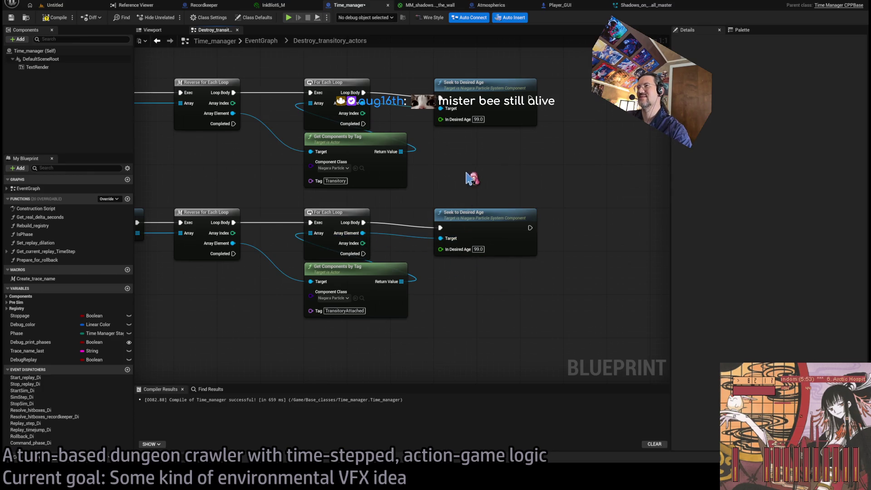
pyautogui.hotkey('ctrl', 's')
pyautogui.click(52, 5)
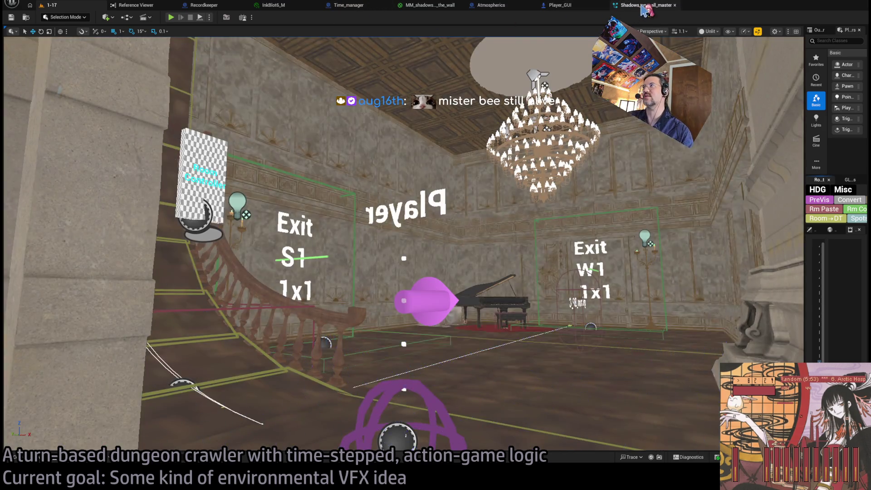
# - Play-test level 1-17, attack the enemy and replay the attack twice, then stop the session
pyautogui.click(640, 5)
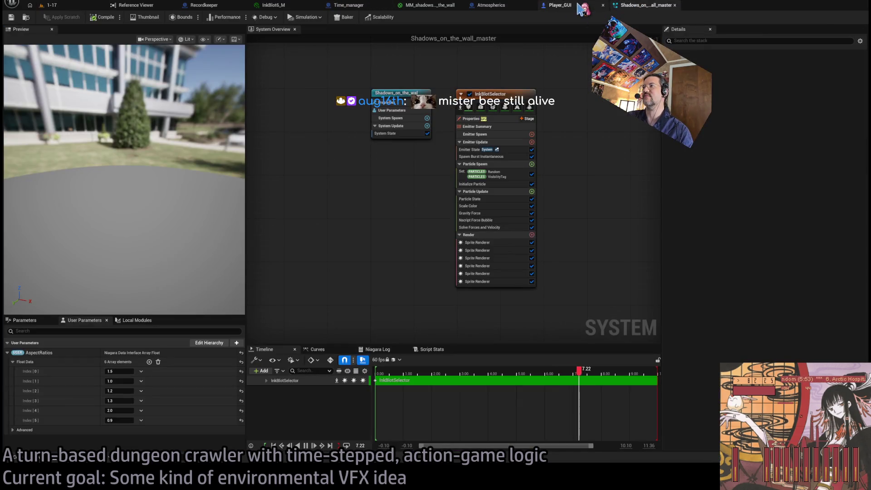
pyautogui.click(76, 8)
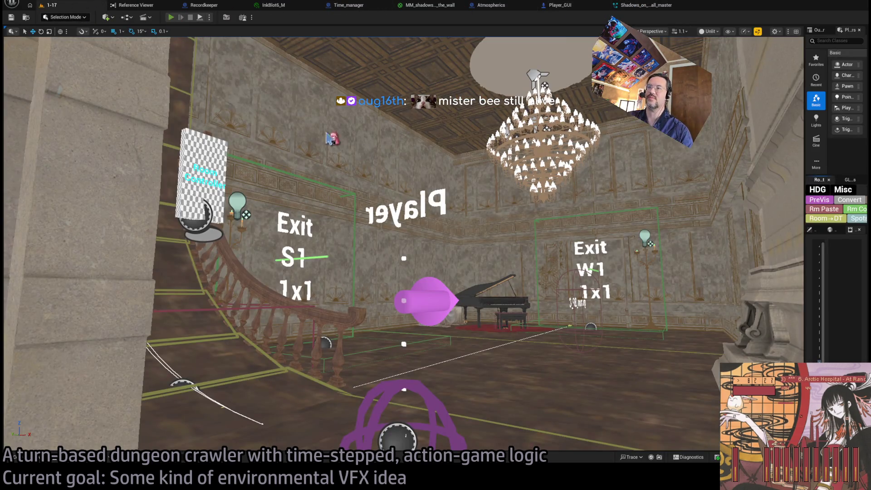
pyautogui.hotkey('alt', 'p')
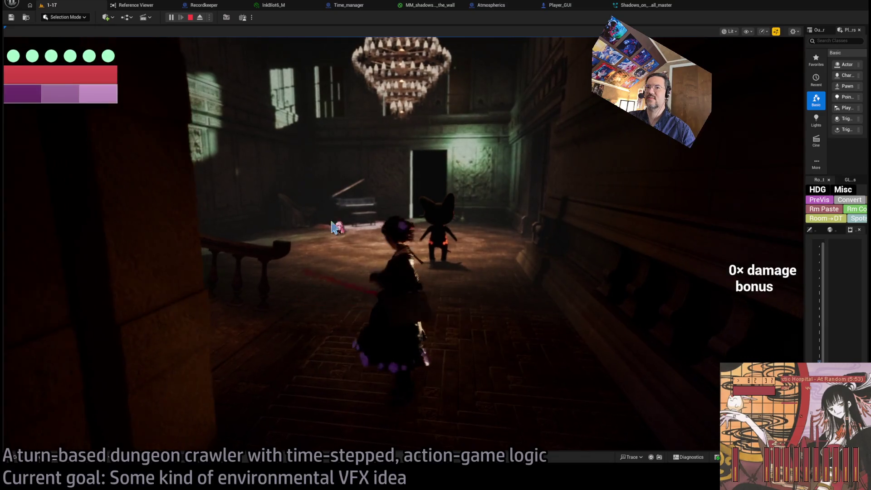
pyautogui.click(736, 229)
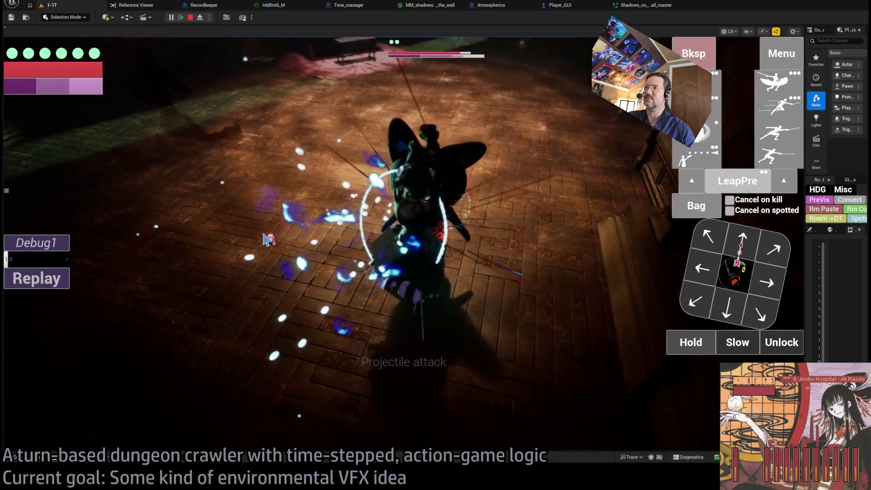
pyautogui.click(40, 285)
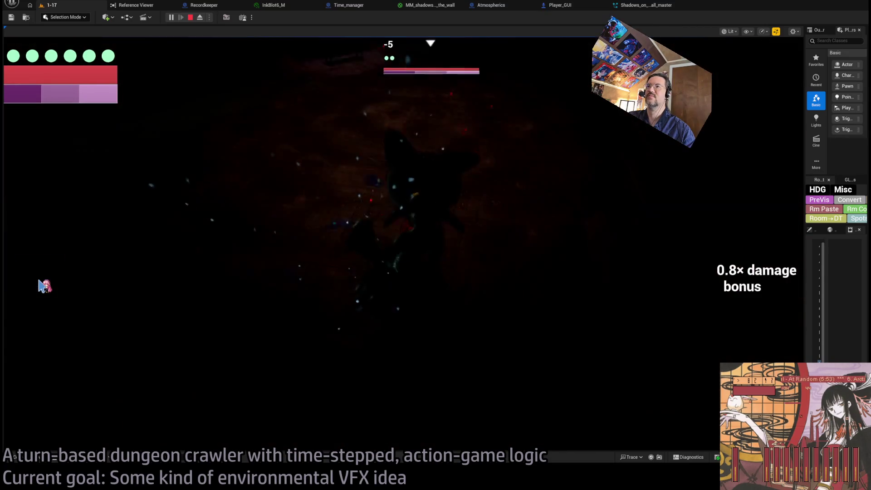
pyautogui.click(41, 281)
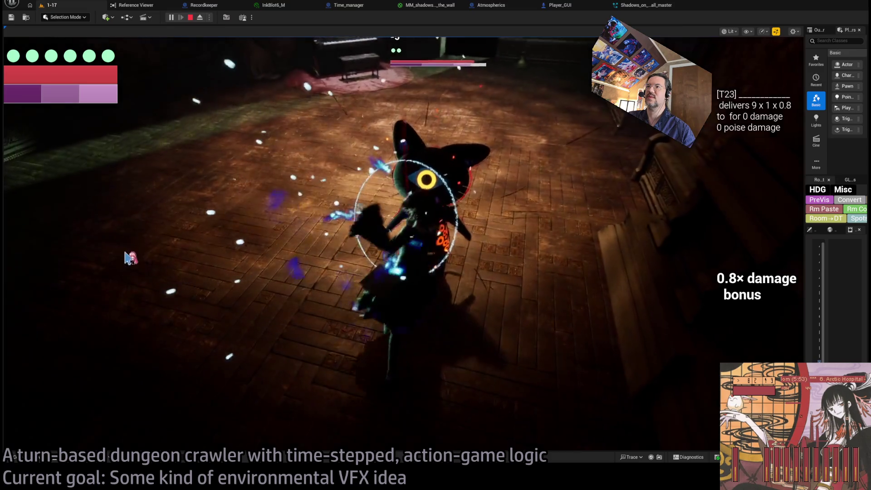
pyautogui.click(190, 18)
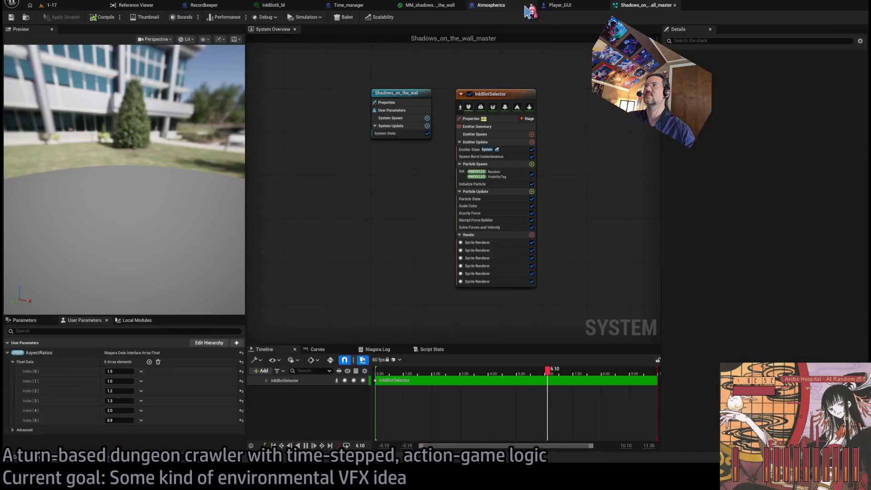
pyautogui.click(512, 7)
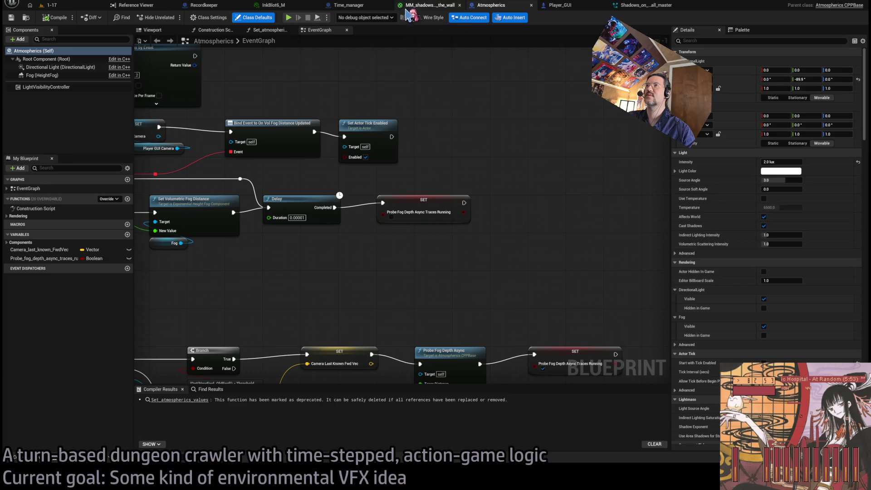
# - Delete the upper Seek to Desired Age and Advance Simulation by Time nodes
pyautogui.click(366, 8)
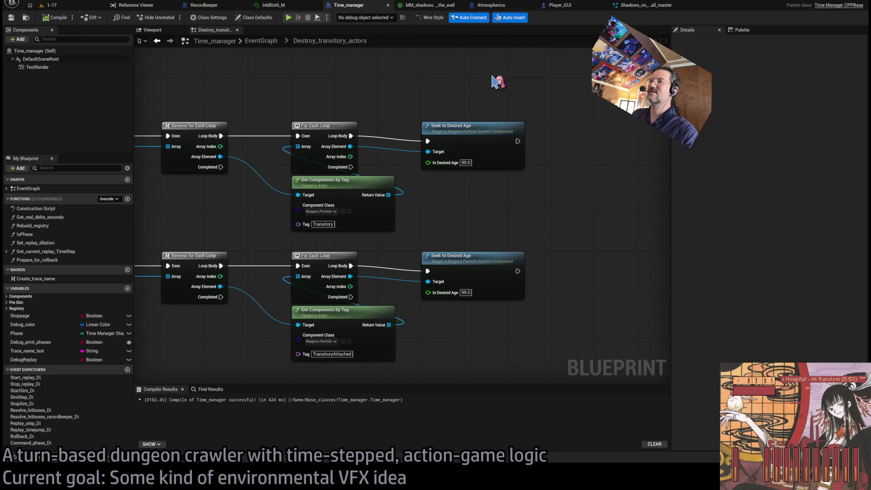
pyautogui.moveTo(544, 93); pyautogui.dragTo(466, 184)
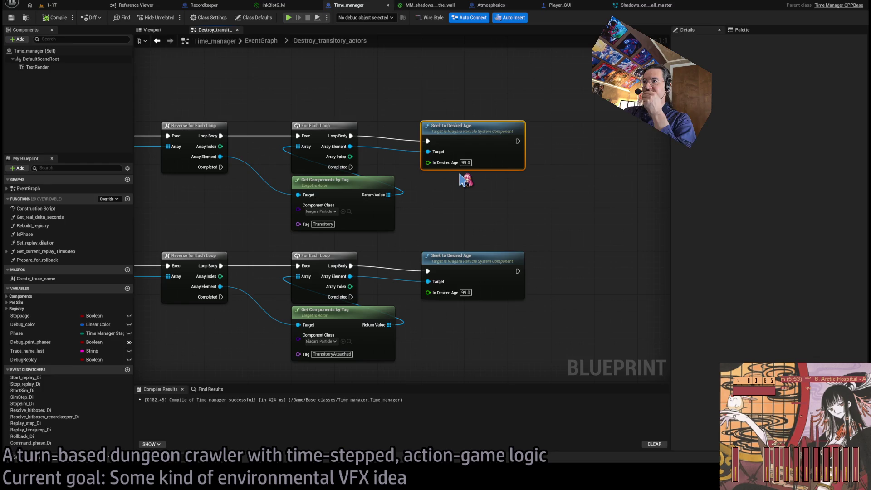
pyautogui.press('Delete')
pyautogui.moveTo(351, 147); pyautogui.dragTo(427, 147)
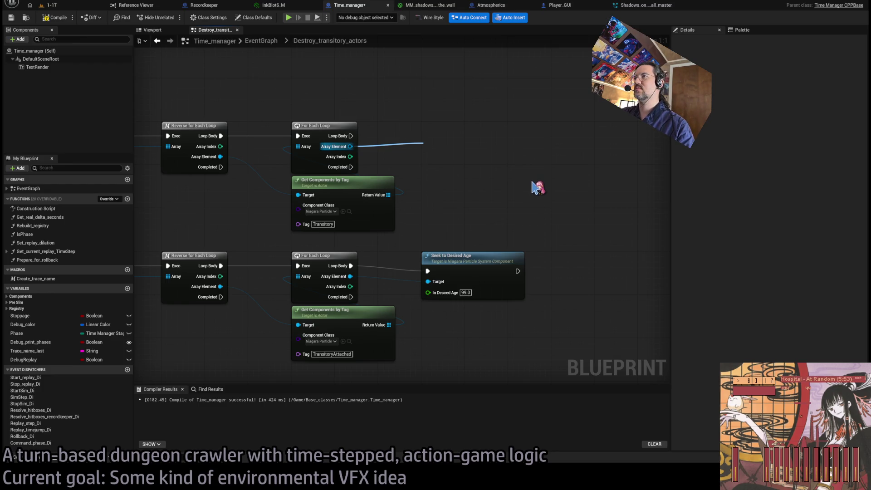
pyautogui.click(465, 150)
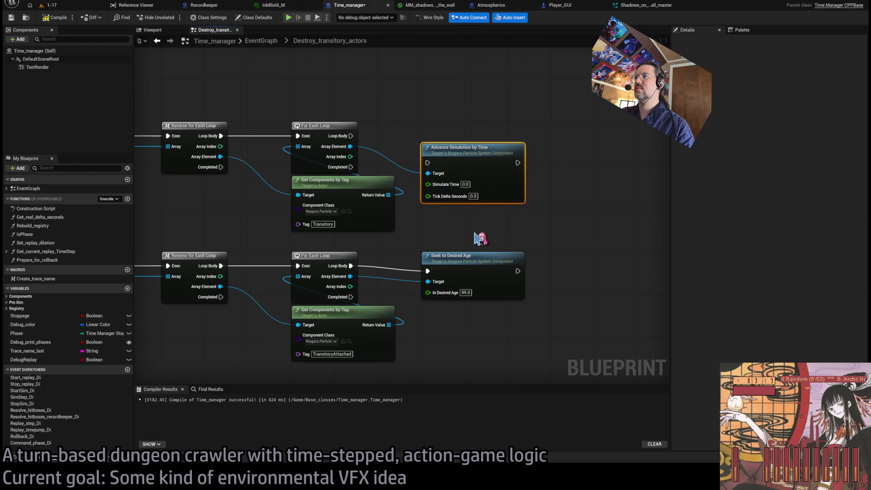
pyautogui.press('Delete')
# - Add a Set Hidden in Game node on Array Element, wired to Loop Body, with New Hidden on
pyautogui.moveTo(350, 147); pyautogui.dragTo(436, 161)
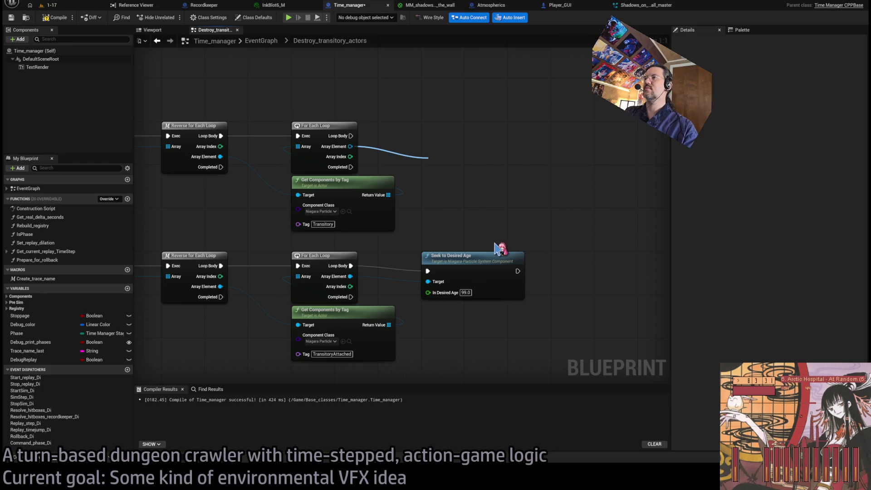
pyautogui.moveTo(450, 161); pyautogui.dragTo(449, 131)
pyautogui.moveTo(350, 136); pyautogui.dragTo(428, 141)
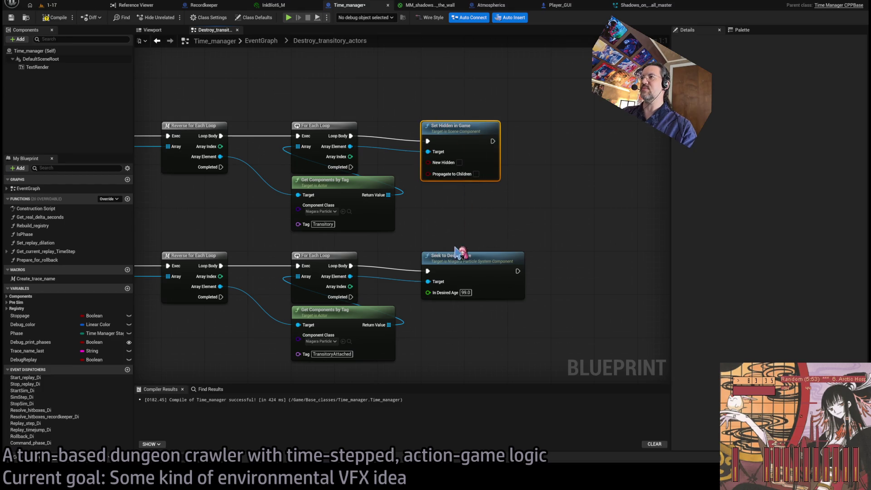
pyautogui.click(439, 207)
# - Replace the lower seek node with a pasted Set Hidden in Game copy and start a play-test
pyautogui.click(443, 287)
pyautogui.press('Delete')
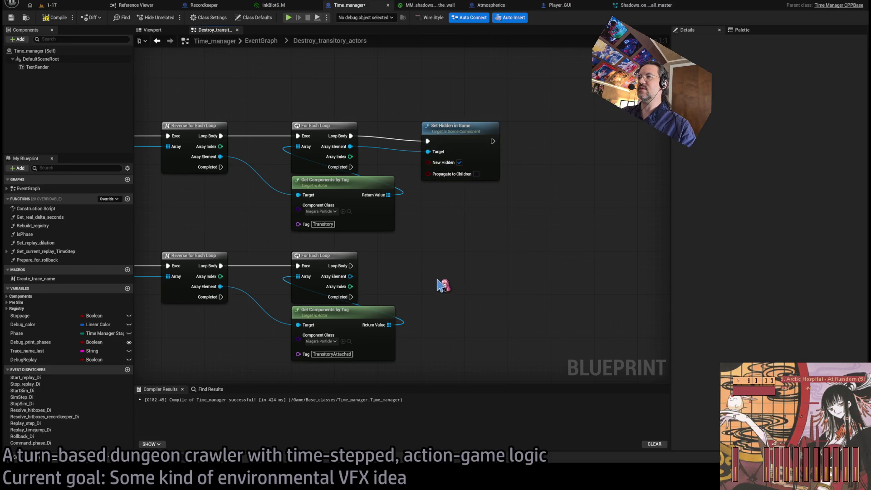
pyautogui.hotkey('ctrl', 'v')
pyautogui.hotkey('alt', 'p')
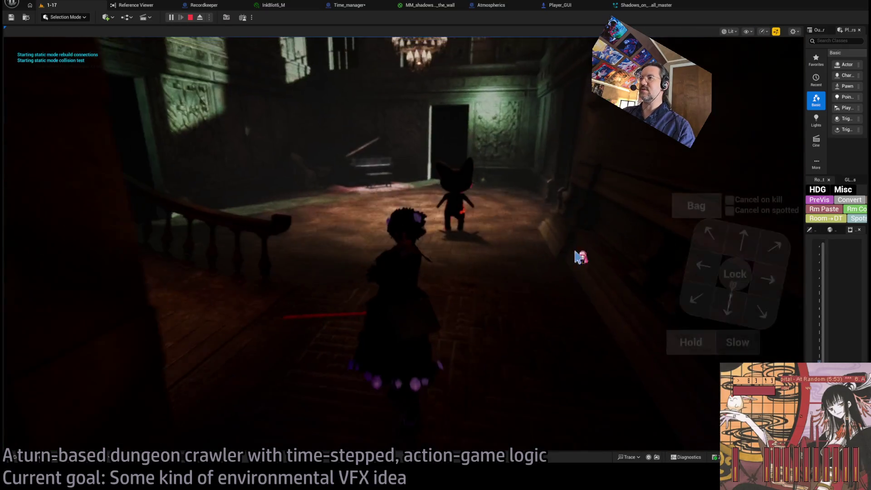
# - Lock onto the enemy, run the four-hit light attack combo, replay it twice, then stop play
pyautogui.click(45, 327)
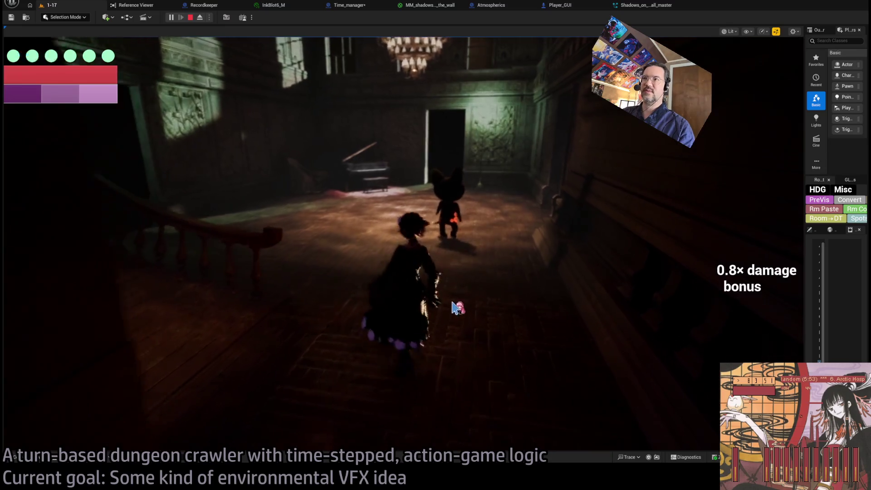
pyautogui.click(738, 266)
pyautogui.click(741, 263)
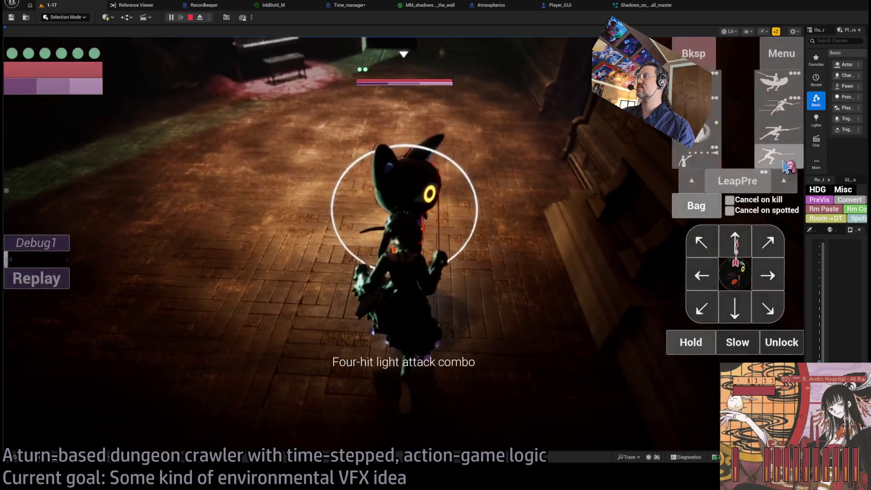
pyautogui.click(34, 323)
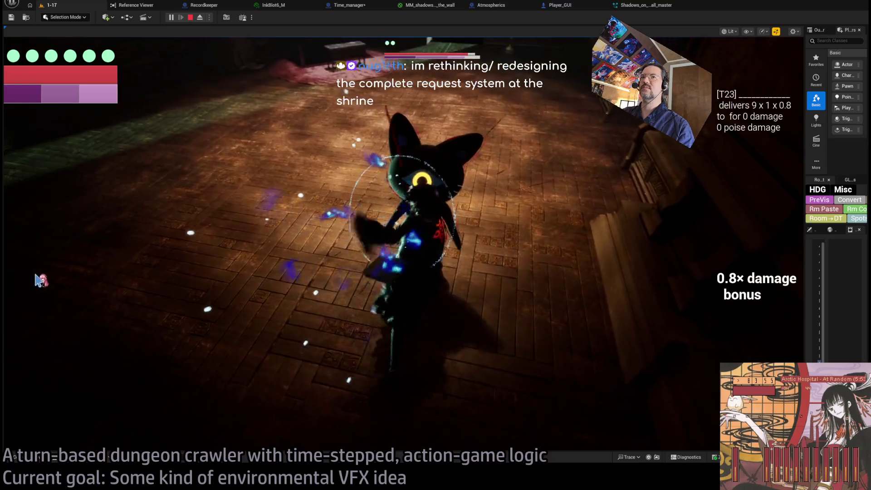
pyautogui.click(55, 281)
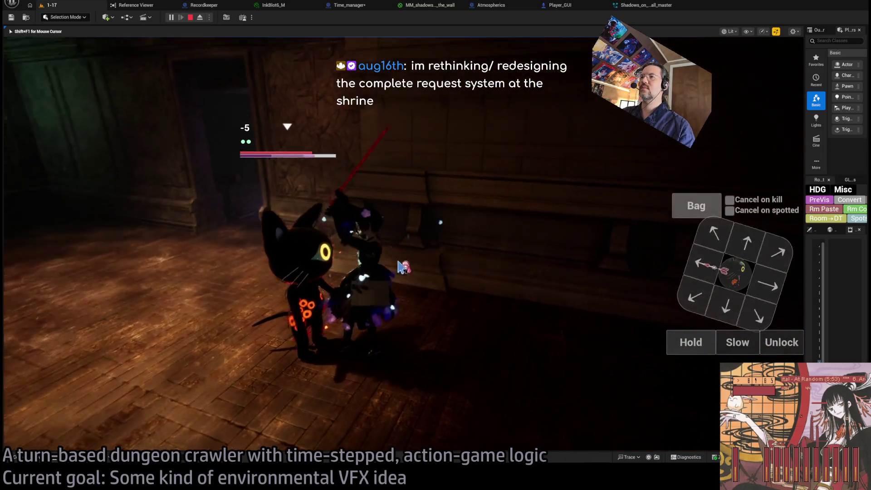
pyautogui.click(52, 281)
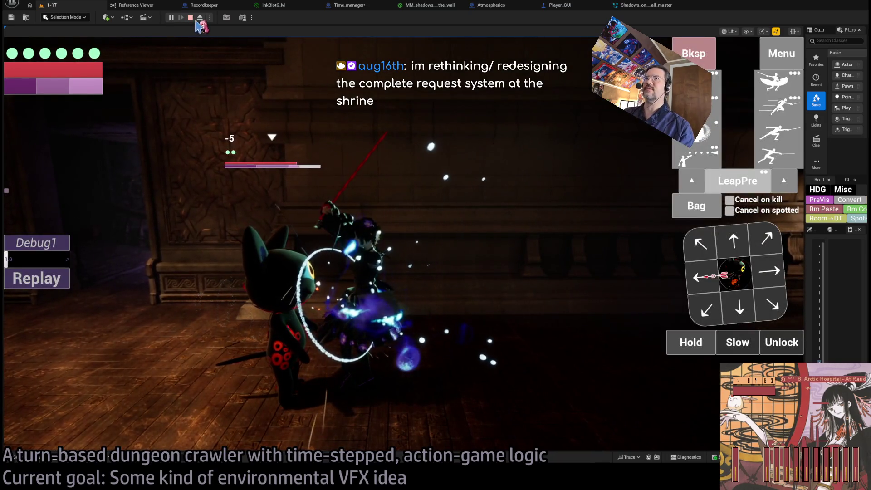
pyautogui.click(191, 17)
pyautogui.click(622, 5)
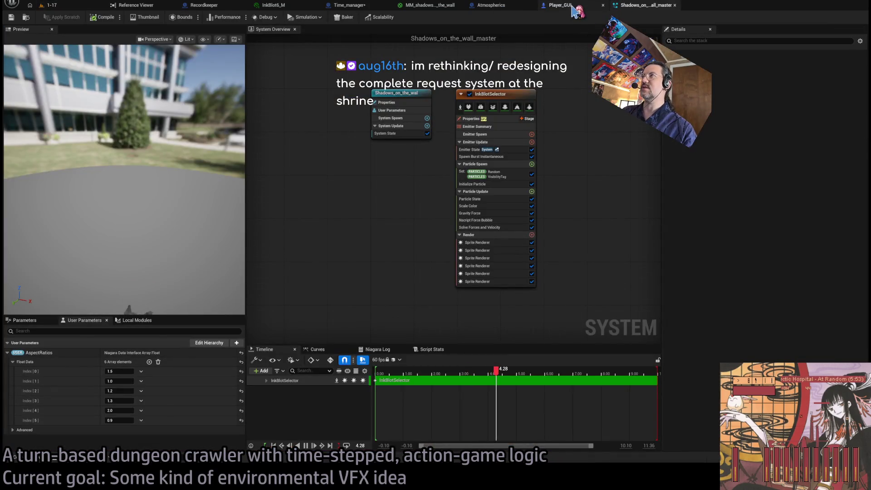
# - Select the top Set Hidden in Game node in the Time_manager Blueprint graph
pyautogui.click(491, 5)
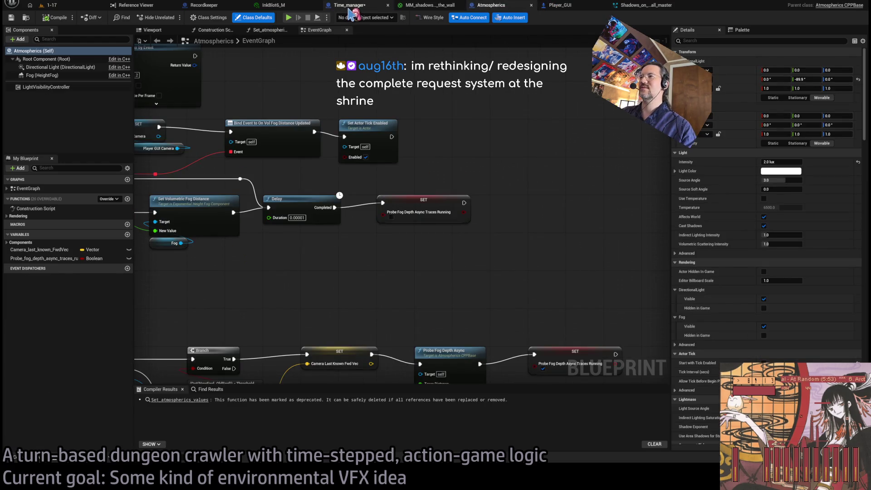
pyautogui.click(349, 5)
pyautogui.moveTo(556, 119); pyautogui.dragTo(452, 189)
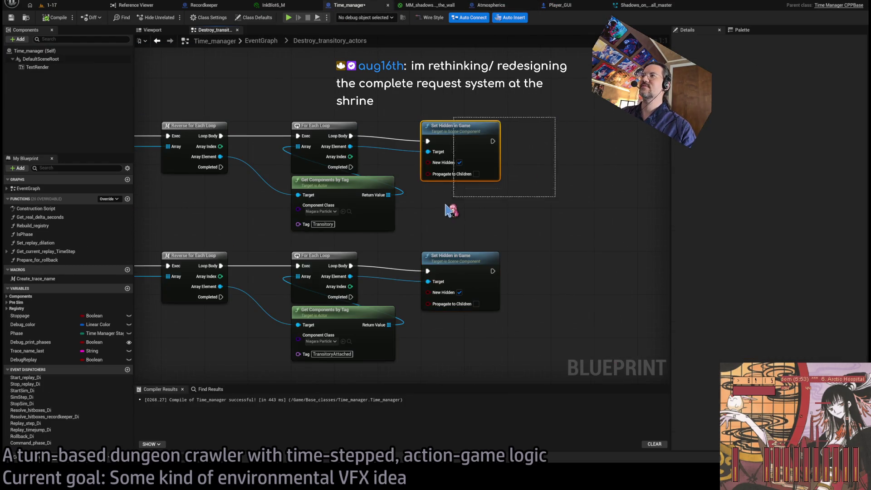
pyautogui.scroll(-2, 495, 214)
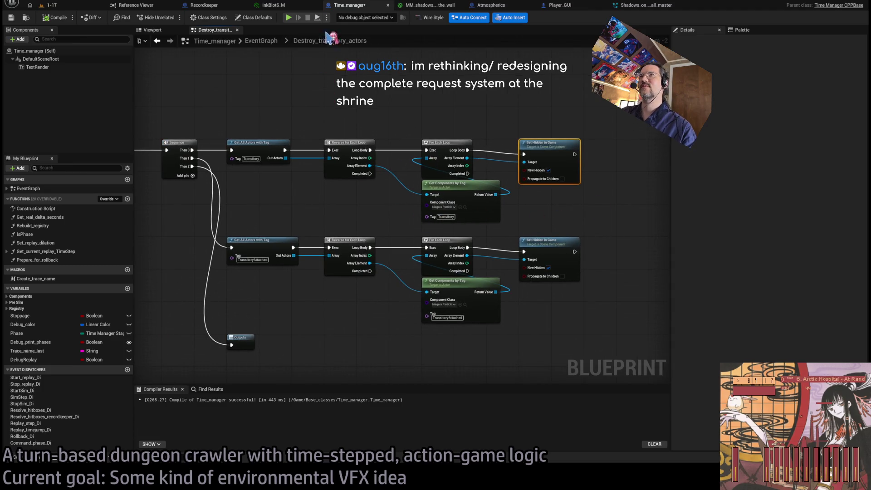
# - Paste Set Hidden in Game into Player_GUI, wired to the InkBlot loop's Loop Body and Array Element
pyautogui.click(561, 9)
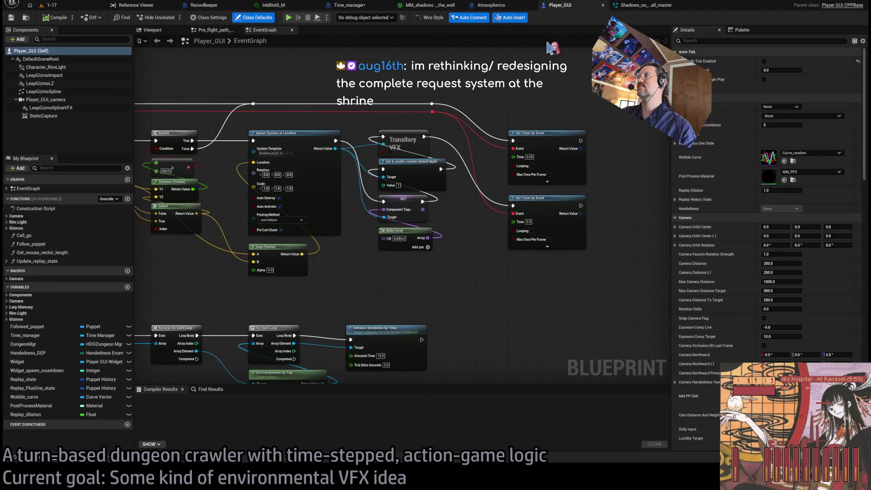
pyautogui.scroll(-2, 454, 207)
pyautogui.scroll(6, 435, 210)
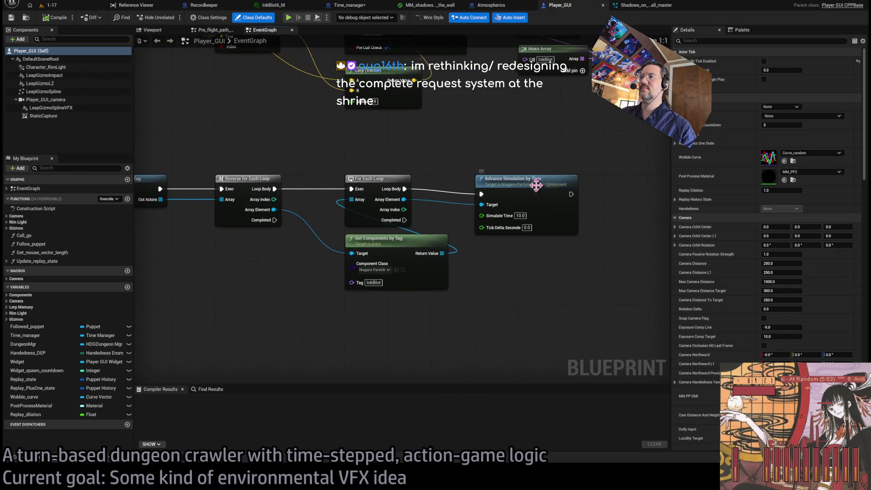
pyautogui.click(543, 213)
pyautogui.hotkey('ctrl', 'v')
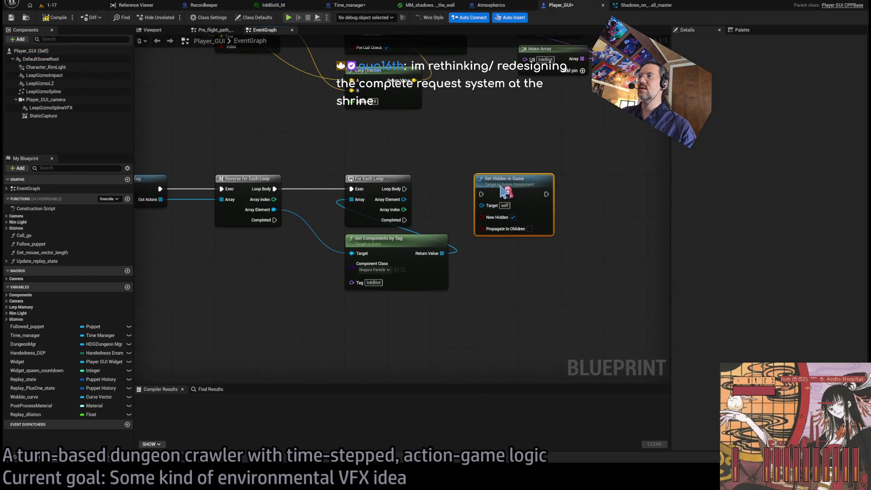
pyautogui.moveTo(381, 217)
pyautogui.mouseDown()
pyautogui.moveTo(459, 223)
pyautogui.moveTo(382, 207)
pyautogui.mouseUp()
pyautogui.click(449, 173)
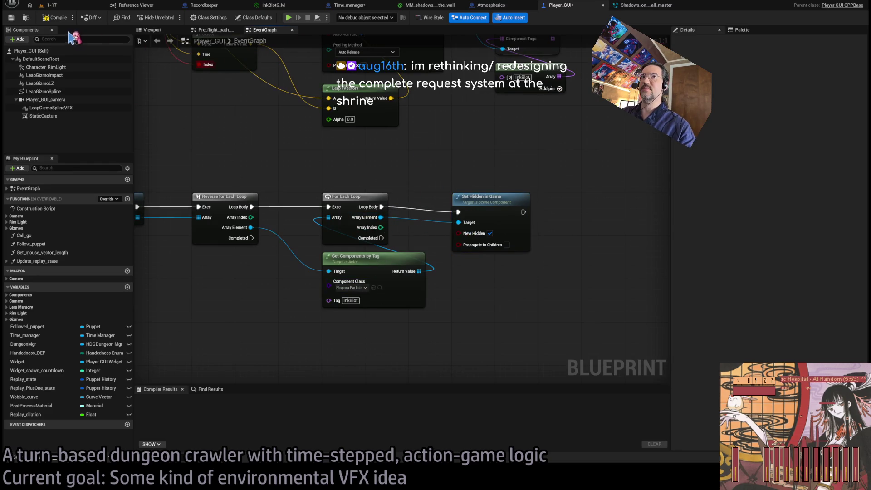
# - Compile Player_GUI and start play-testing level 1-17
pyautogui.click(66, 13)
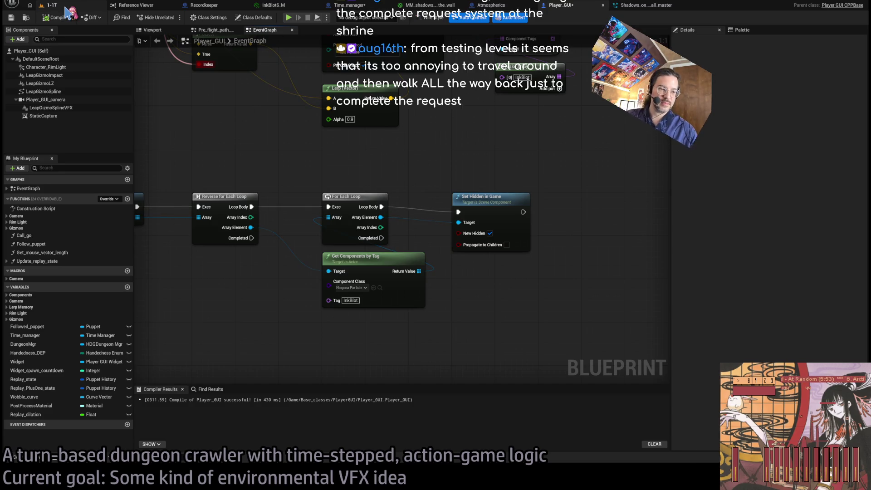
pyautogui.click(66, 6)
pyautogui.click(181, 18)
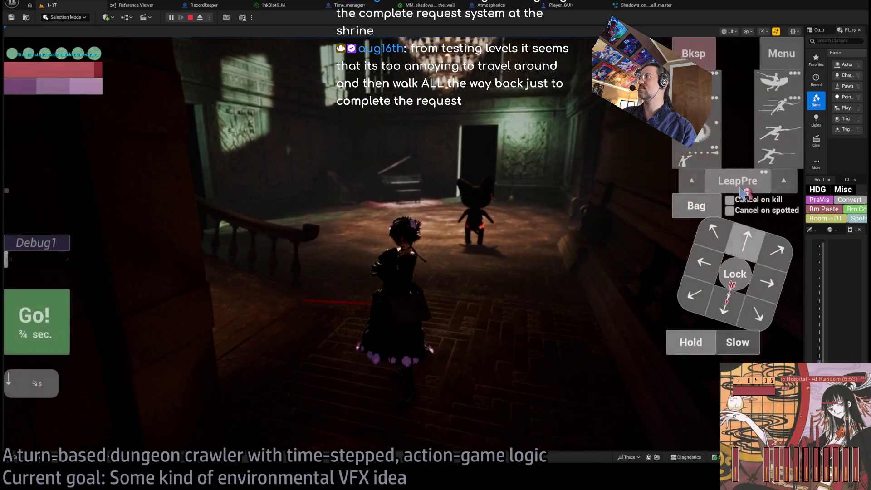
# - Play turns of level 1-17 with Go! and Hold, then stop the Play-in-Editor session
pyautogui.click(27, 326)
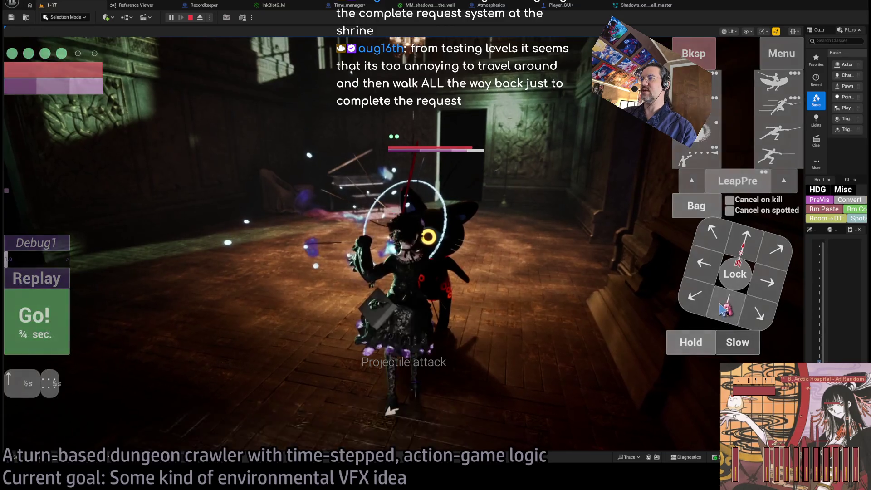
pyautogui.click(698, 343)
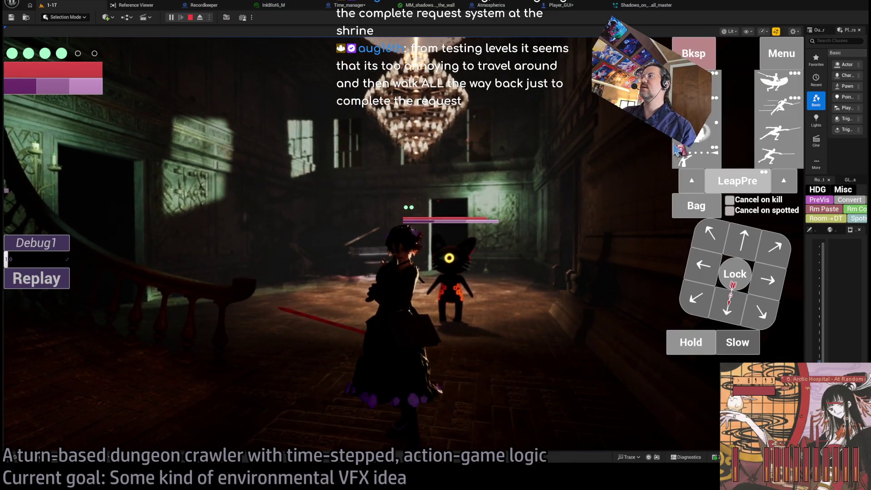
pyautogui.click(379, 277)
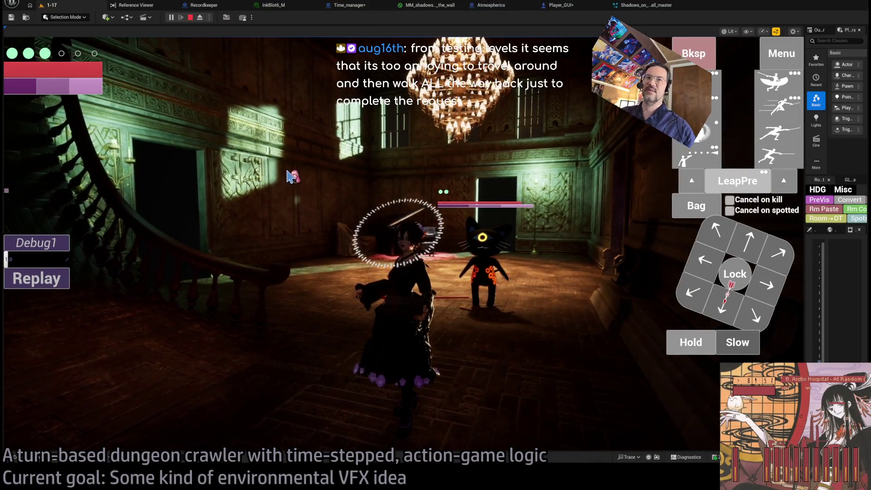
pyautogui.click(193, 17)
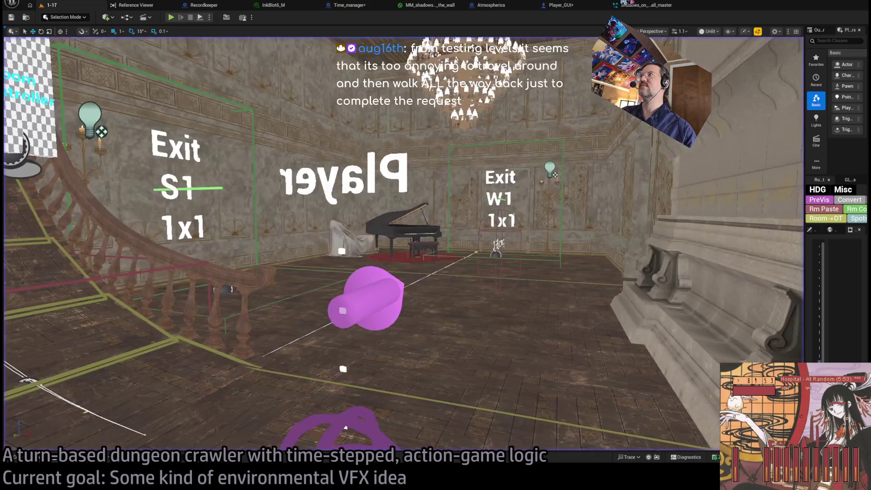
# - In the Player_GUI graph, select the loop, tag lookup and Set Hidden in Game nodes
pyautogui.click(644, 5)
pyautogui.click(562, 5)
pyautogui.scroll(-2, 516, 129)
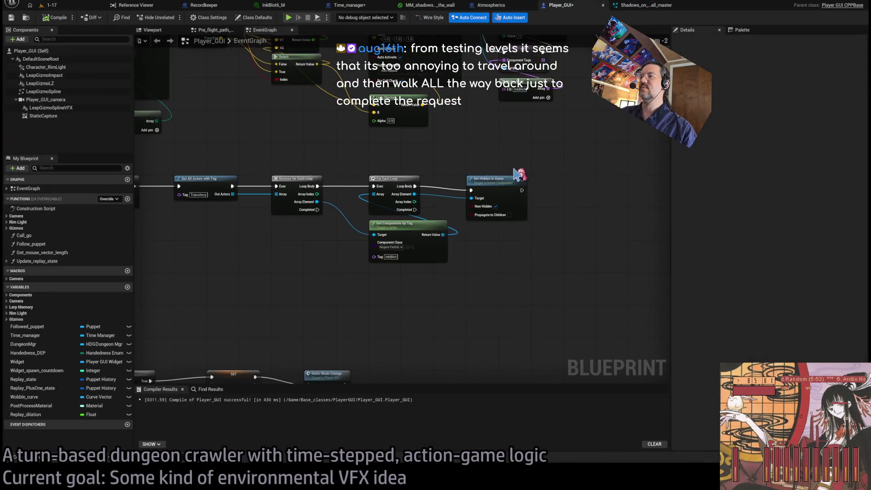
pyautogui.moveTo(591, 169); pyautogui.dragTo(530, 257)
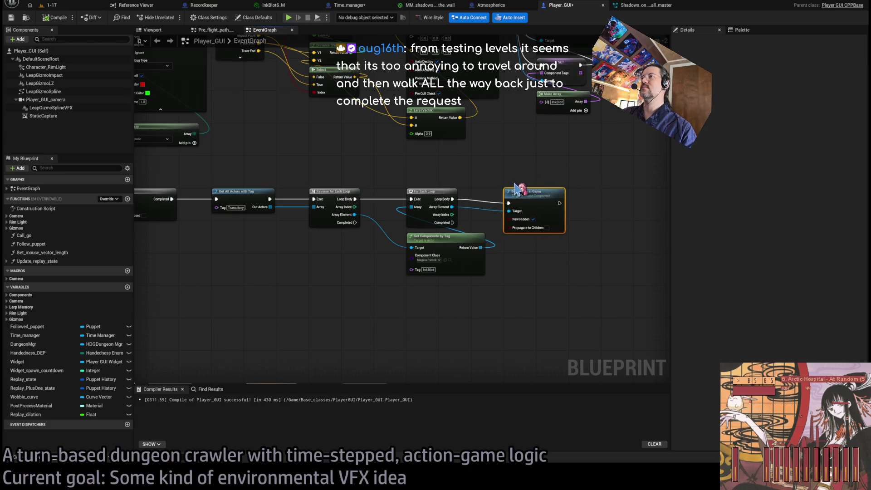
pyautogui.scroll(1, 505, 180)
pyautogui.moveTo(576, 172)
pyautogui.mouseDown()
pyautogui.moveTo(503, 259)
pyautogui.moveTo(434, 294)
pyautogui.moveTo(479, 287)
pyautogui.mouseUp()
# - Delete the entire Do Once to Set Hidden in Game chain, then return to level 1-17
pyautogui.scroll(-1, 434, 294)
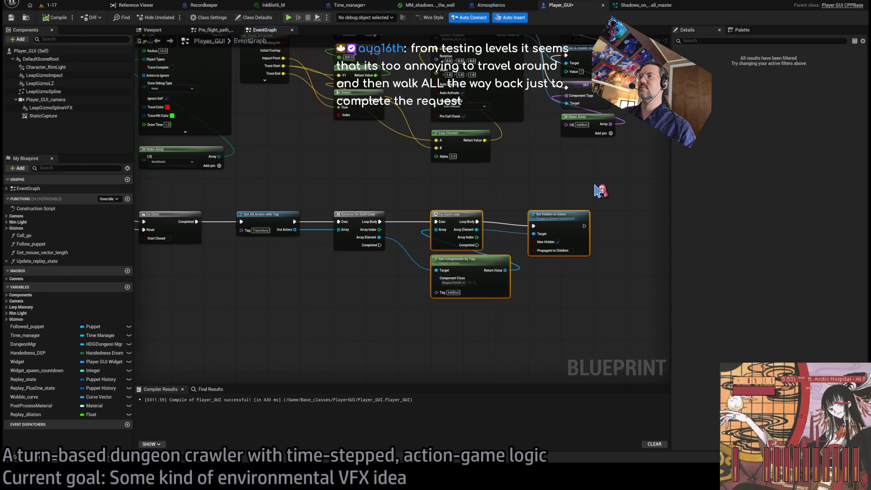
pyautogui.moveTo(298, 217); pyautogui.dragTo(386, 218)
pyautogui.scroll(-1, 304, 200)
pyautogui.moveTo(304, 200); pyautogui.dragTo(334, 230)
pyautogui.moveTo(642, 252); pyautogui.dragTo(289, 346)
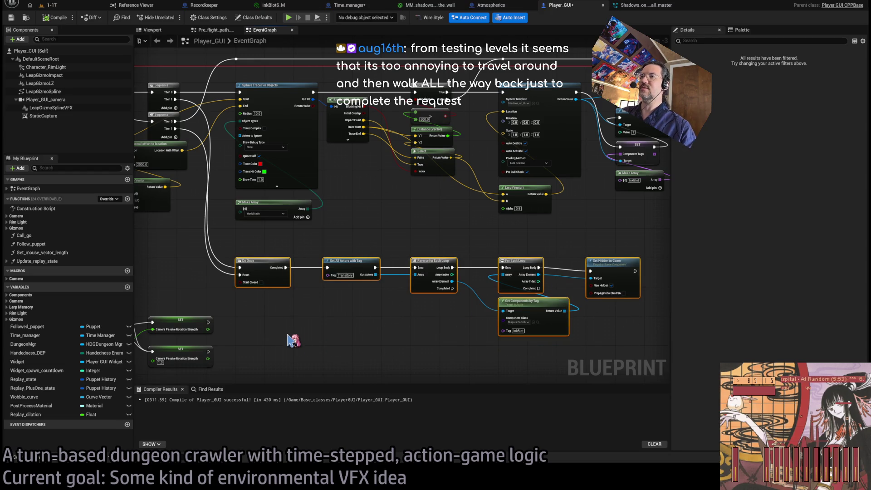
pyautogui.press('Delete')
pyautogui.click(59, 6)
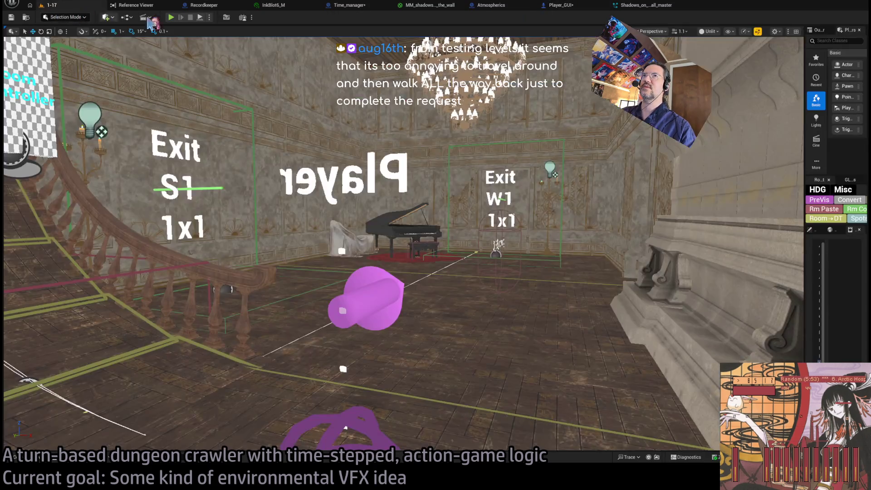
pyautogui.click(172, 18)
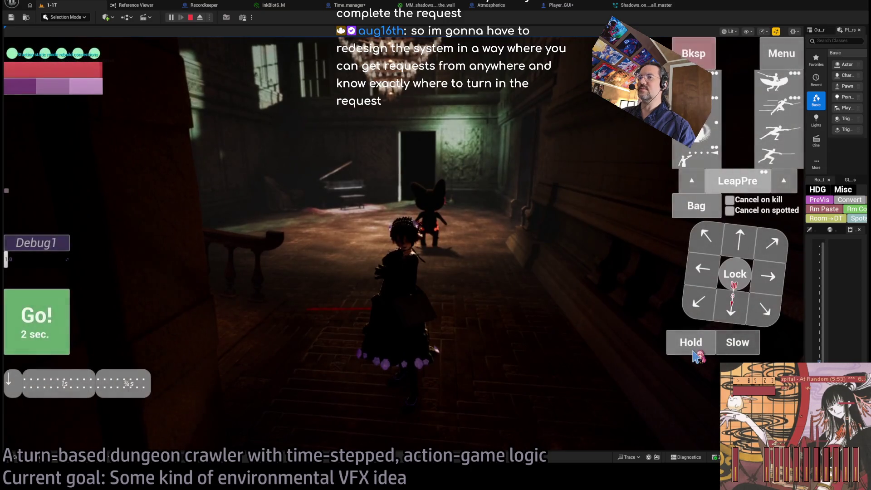
pyautogui.click(60, 322)
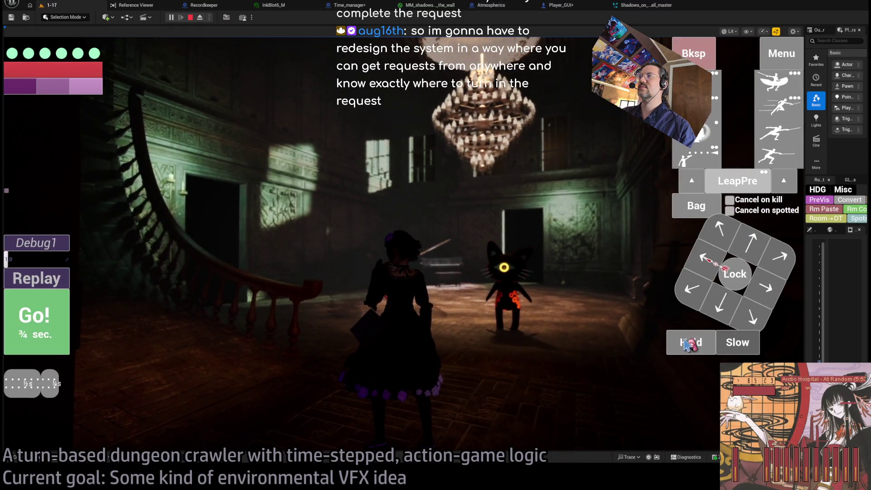
pyautogui.click(687, 168)
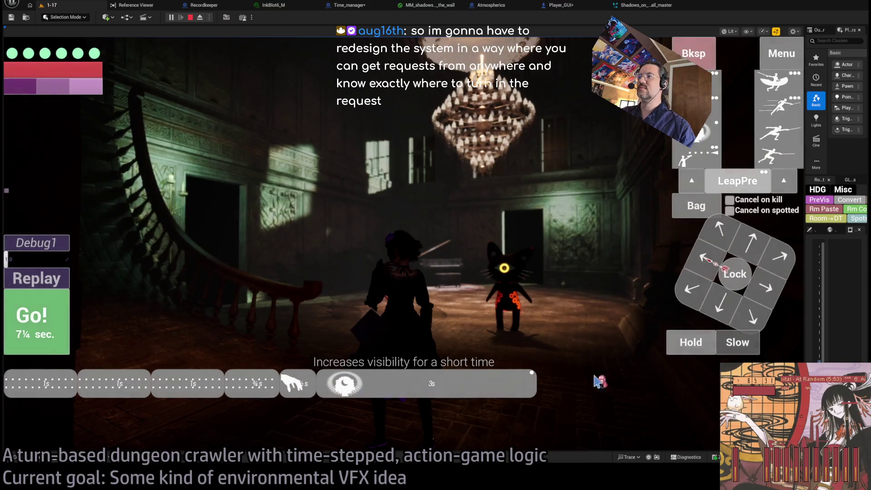
pyautogui.click(23, 347)
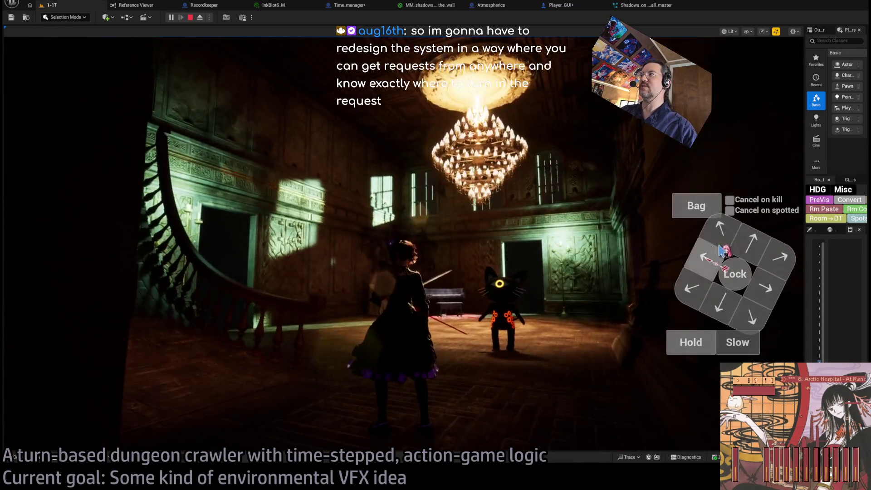
pyautogui.click(716, 252)
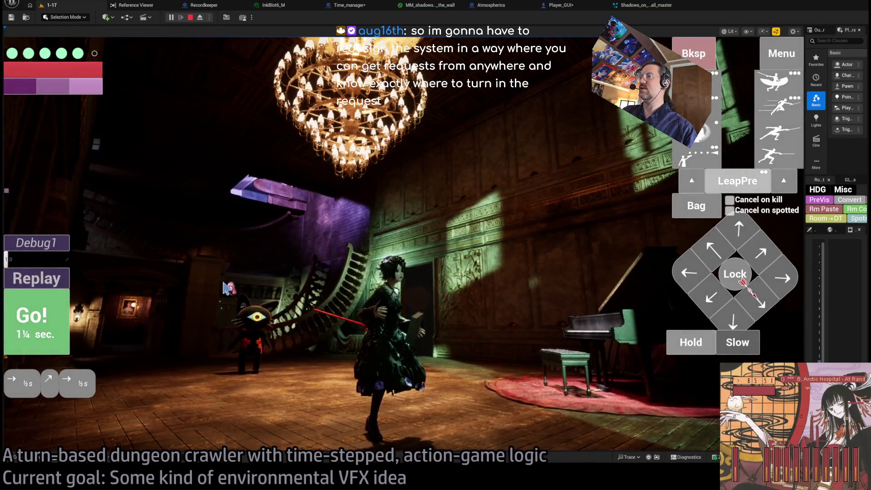
pyautogui.click(275, 272)
pyautogui.press('Escape')
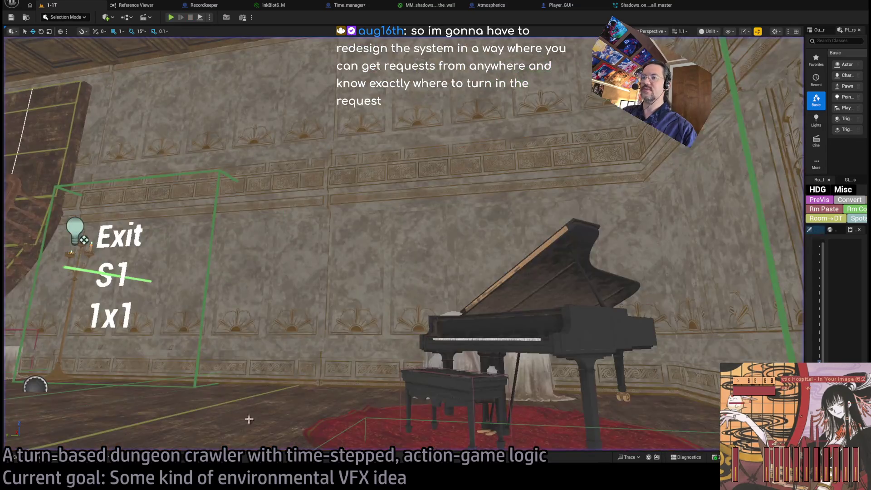
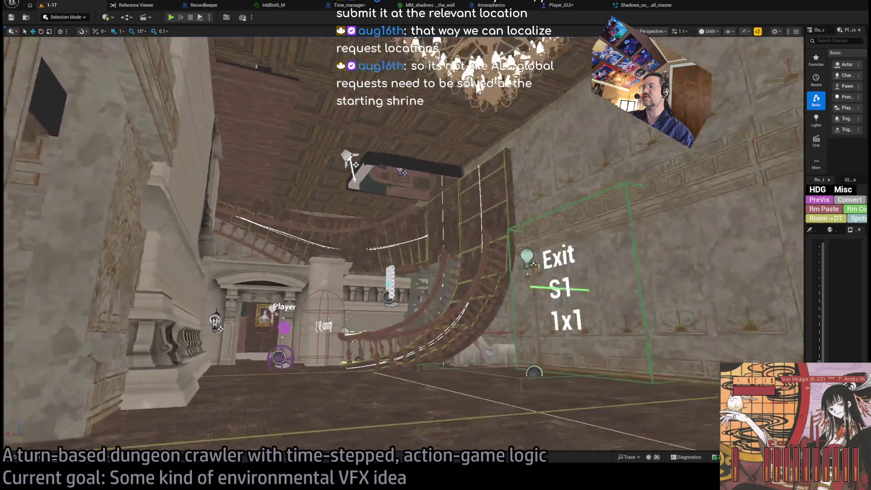
# - Save the Time_manager and Player_GUI assets, play-test the level, then bring up InkBlot6_M
pyautogui.scroll(-3, 404, 245)
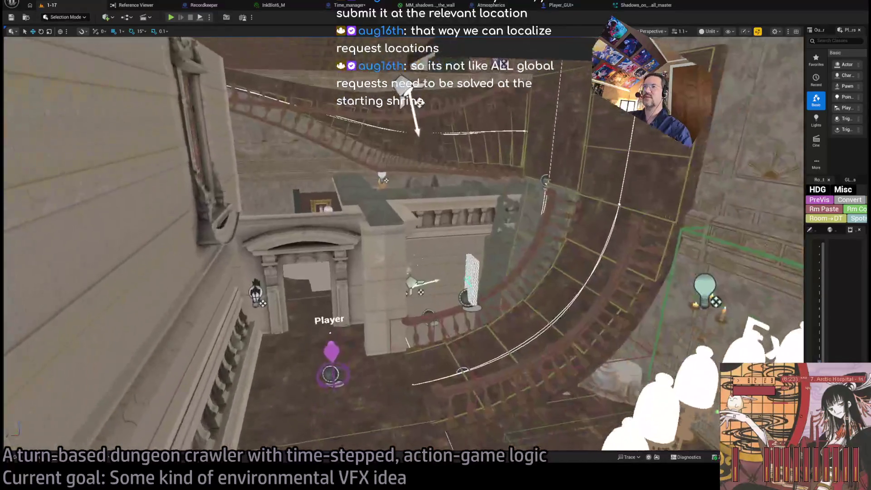
pyautogui.scroll(1, 404, 245)
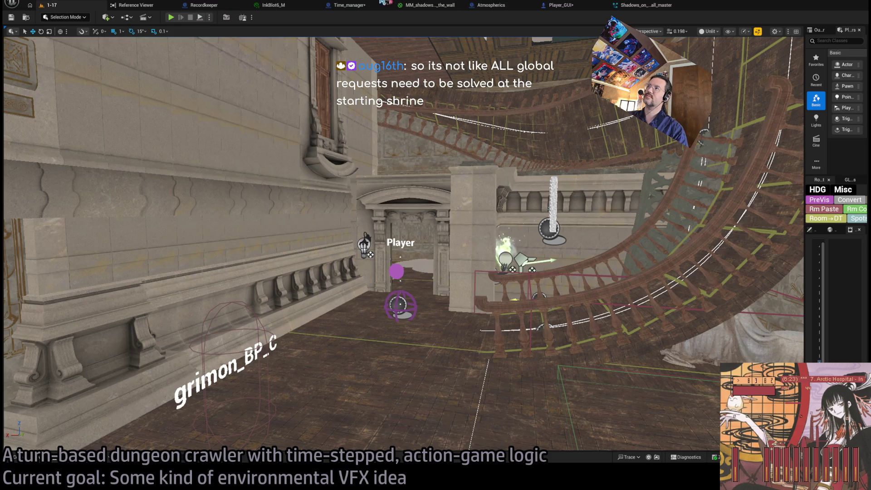
pyautogui.click(561, 5)
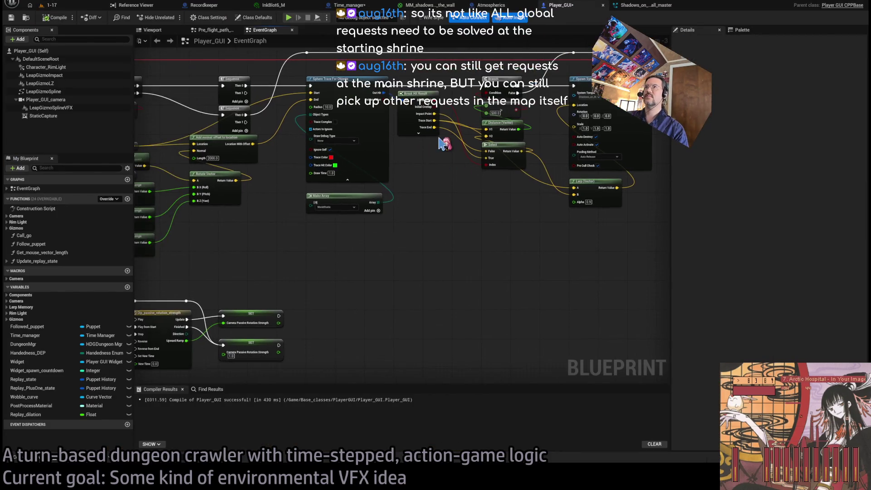
pyautogui.click(84, 6)
pyautogui.hotkey('ctrl', 'shift', 's')
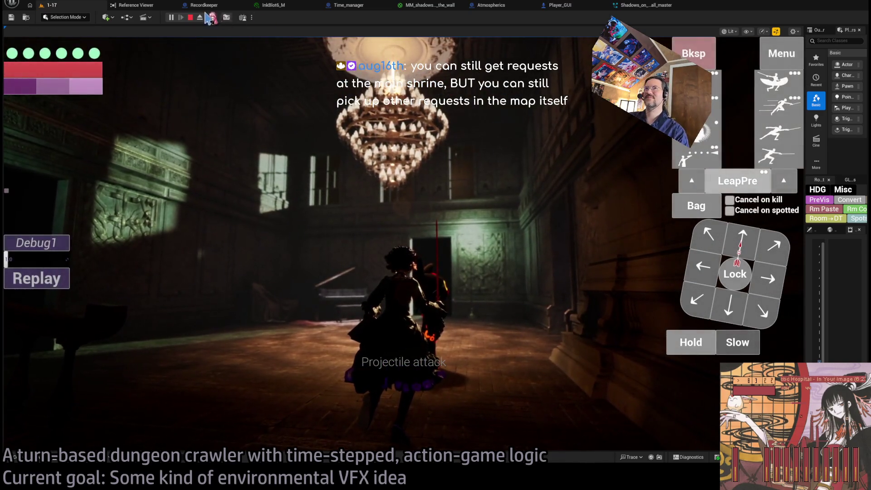
pyautogui.click(191, 17)
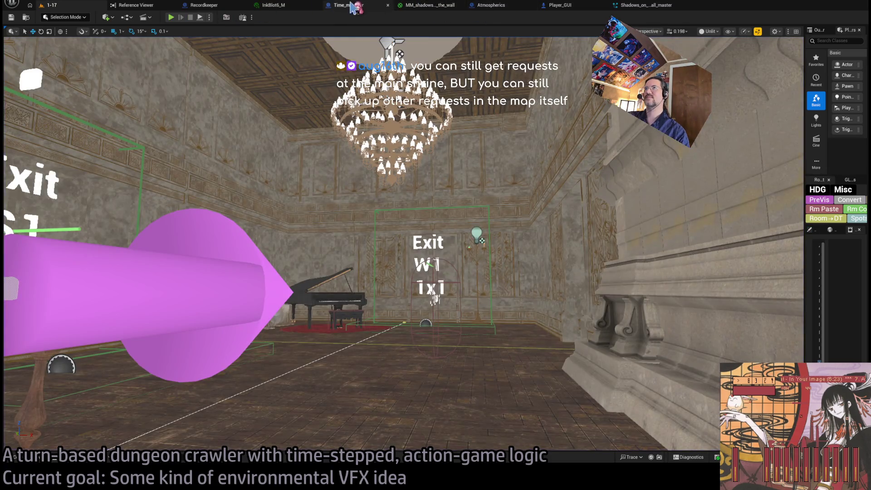
pyautogui.click(273, 5)
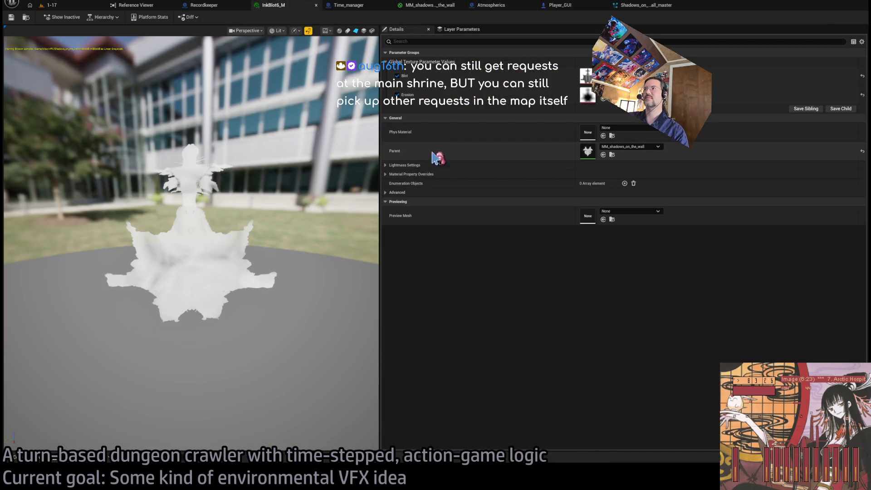
# - Review MM_shadows_on_the_wall and InkBlot6_M, ending on Shadows_on_the_wall_master with the Content Drawer open
pyautogui.click(434, 6)
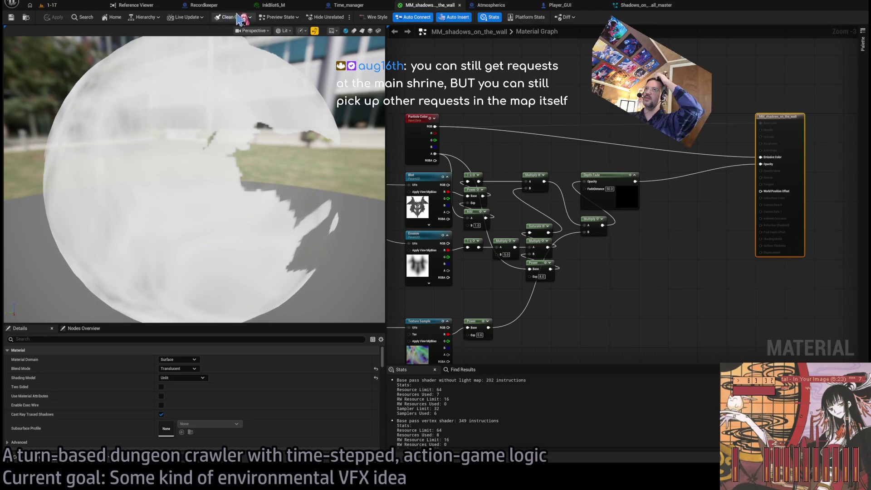
pyautogui.click(627, 6)
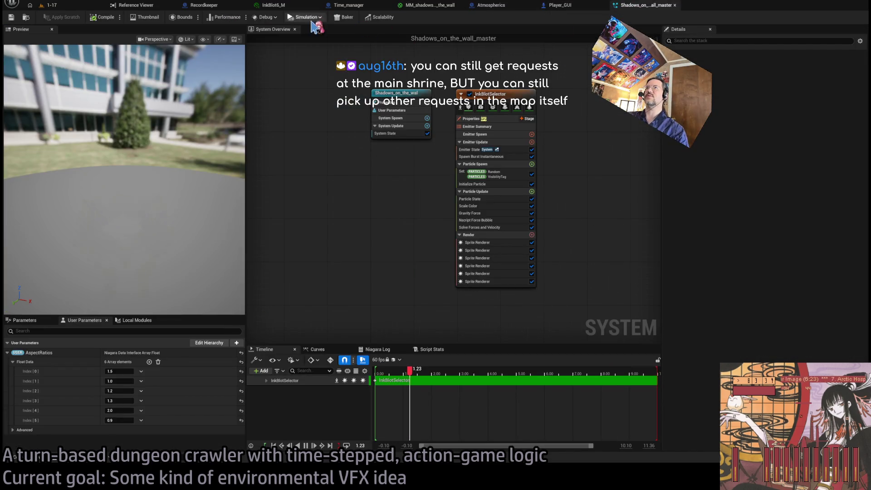
pyautogui.click(280, 10)
pyautogui.click(426, 7)
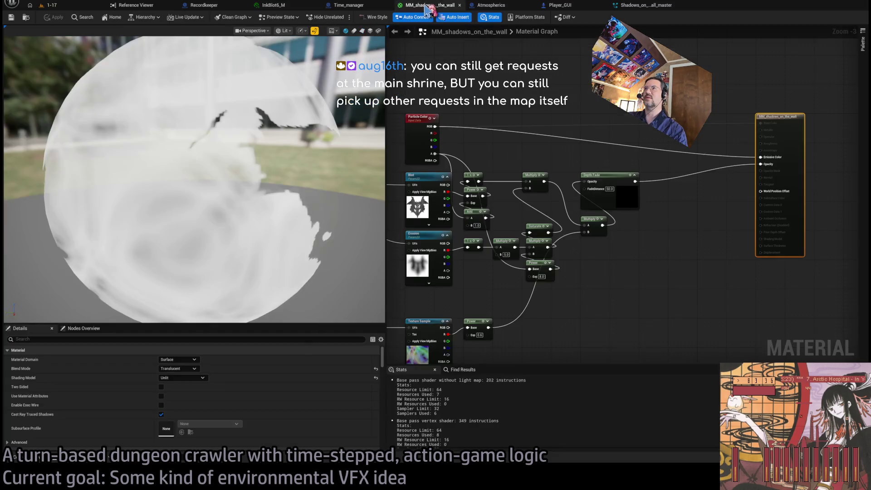
pyautogui.scroll(-4, 615, 199)
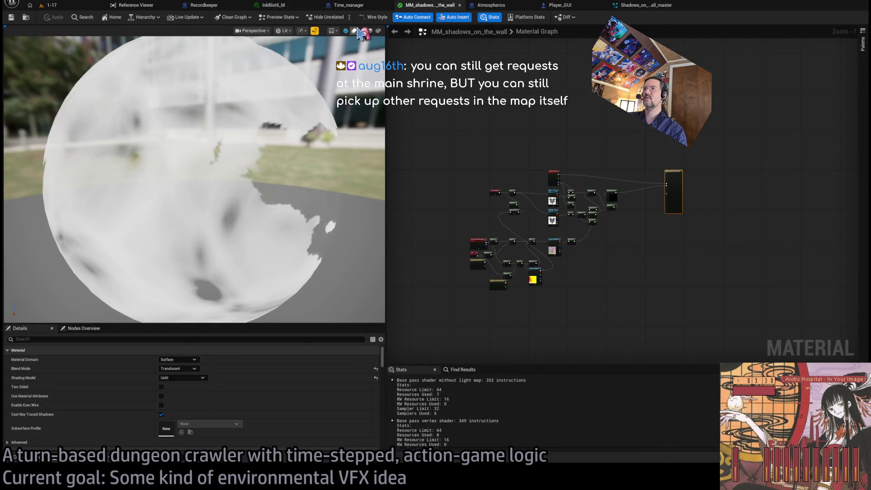
pyautogui.click(277, 9)
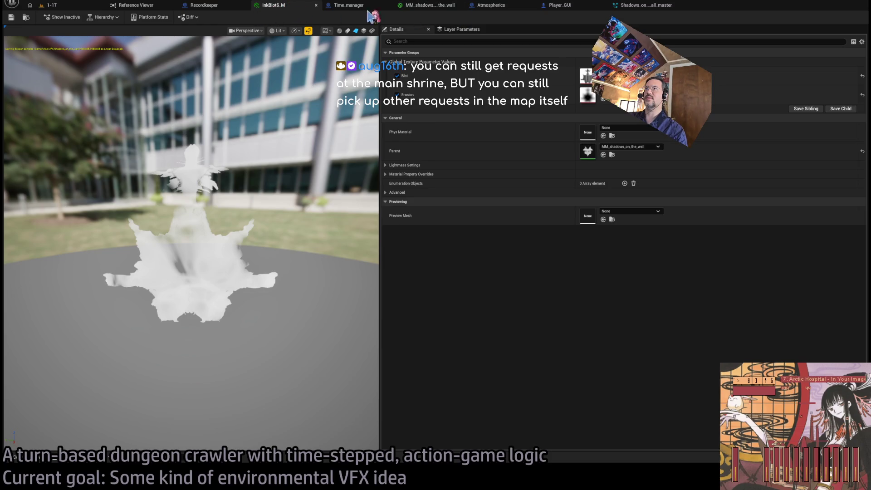
pyautogui.click(644, 6)
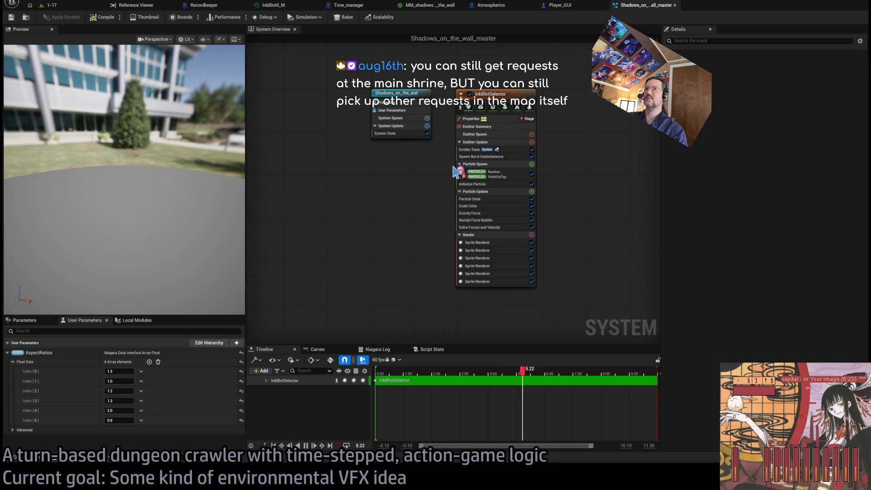
pyautogui.click(42, 462)
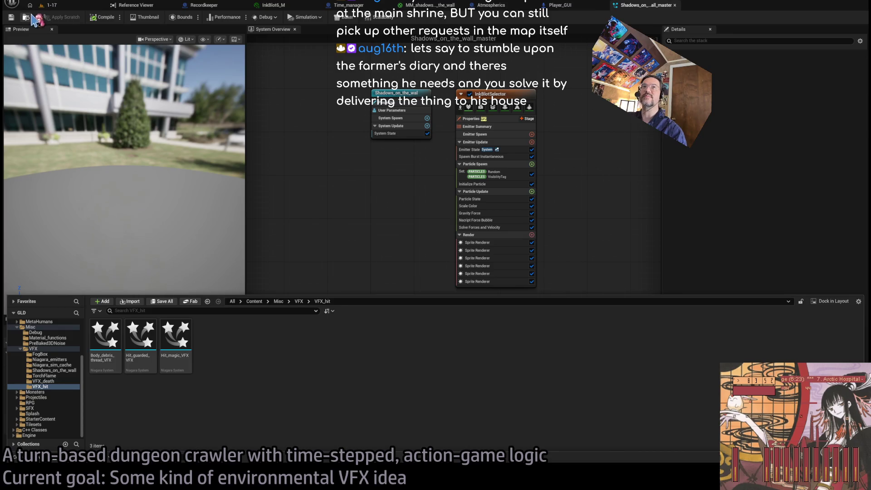
# - Rename the Niagara system to InkBlot_VFX and the material to MM_InkBlot
pyautogui.click(25, 18)
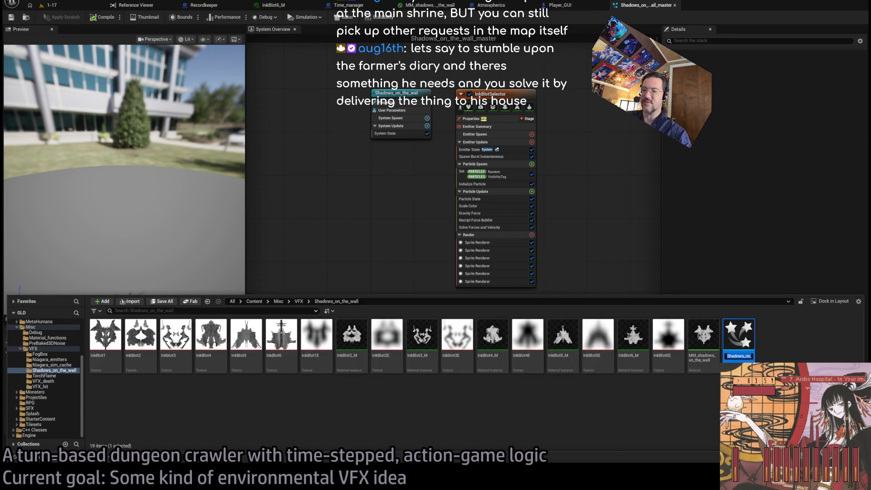
pyautogui.click(745, 352)
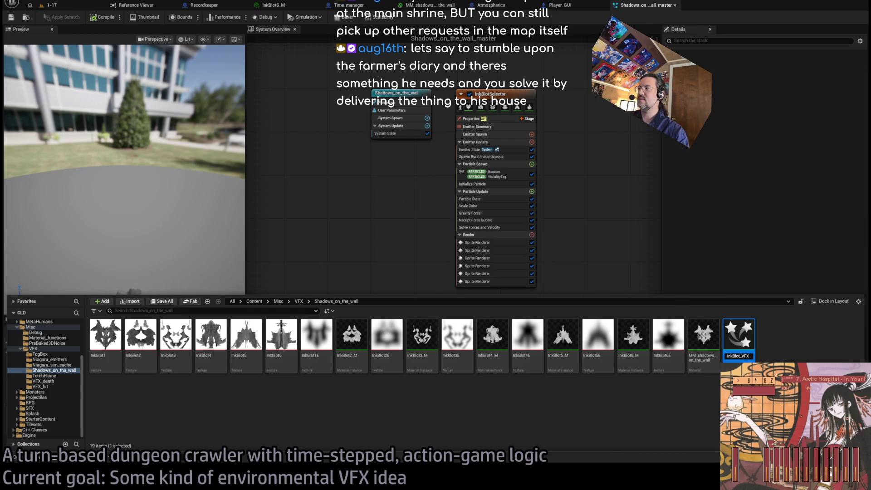
pyautogui.press('Return')
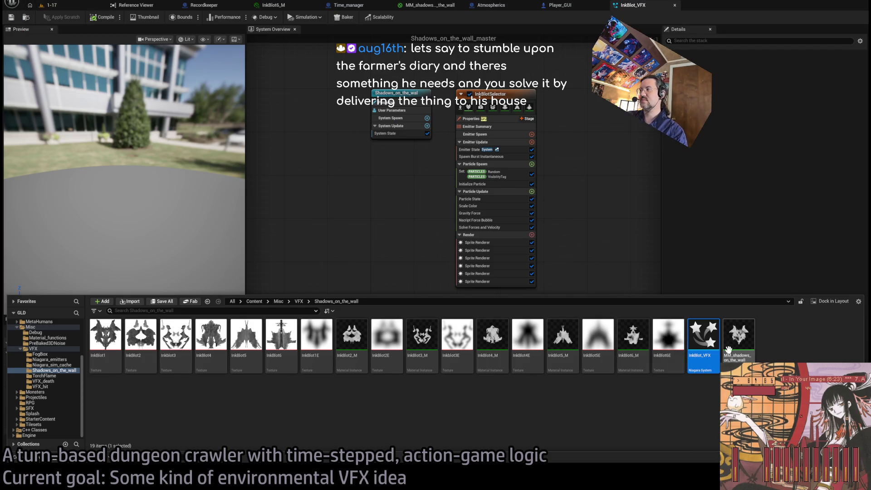
pyautogui.click(726, 349)
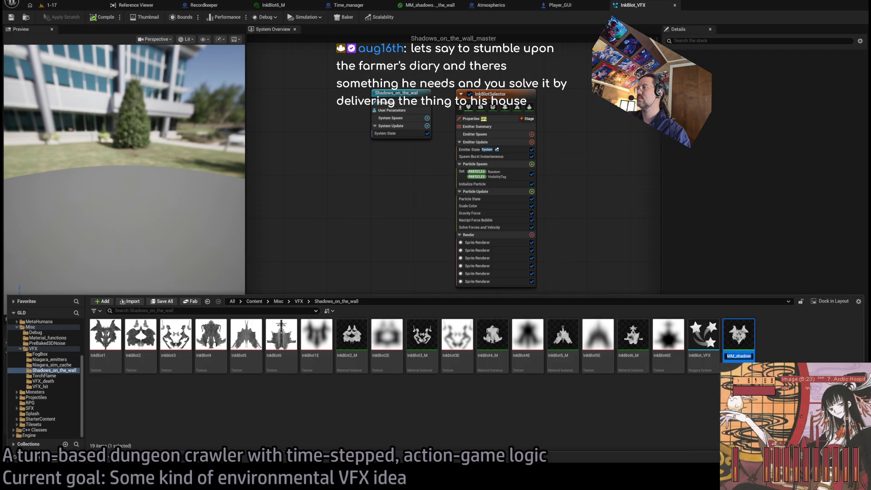
pyautogui.write('MM_InkBlot')
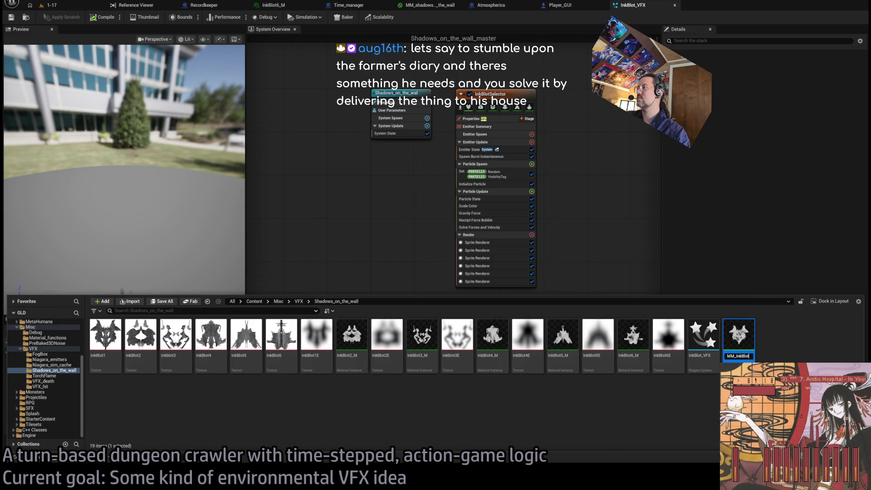
pyautogui.press('Return')
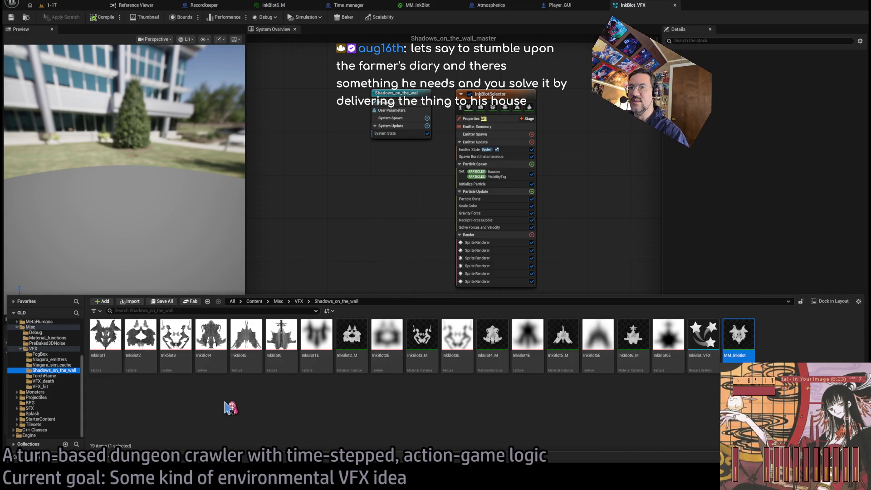
# - Rename the Shadows_on_the_wall folder to InkBlots and open its contents
pyautogui.press('F2')
pyautogui.write('InkBlot')
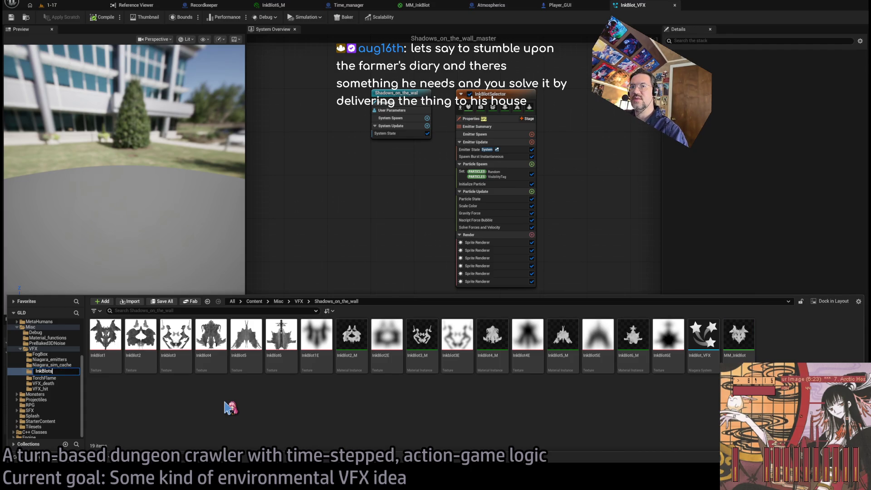
pyautogui.write('s')
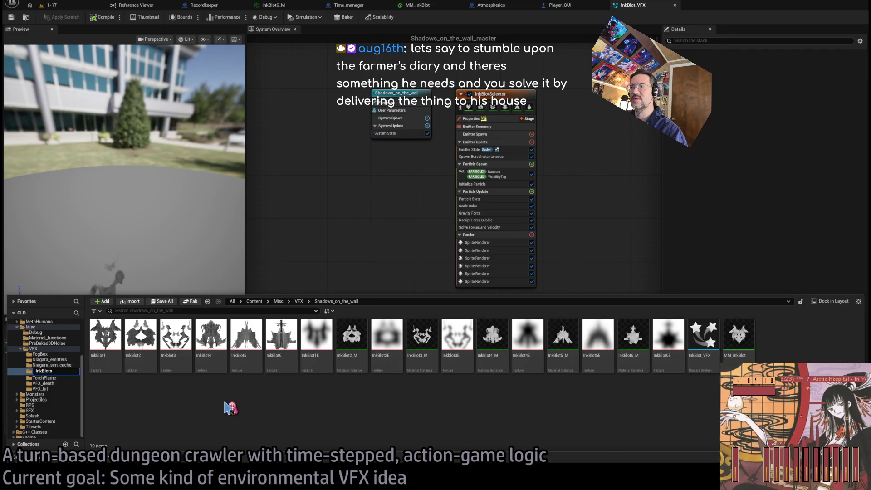
pyautogui.click(53, 349)
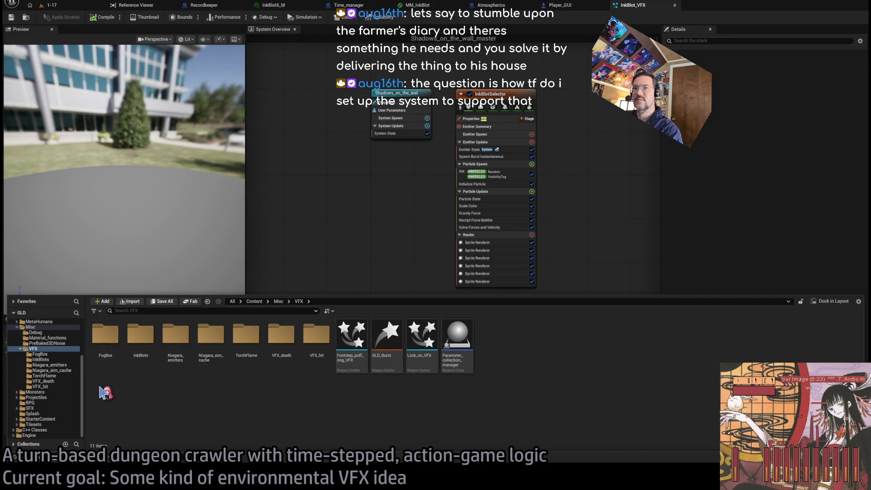
pyautogui.click(42, 360)
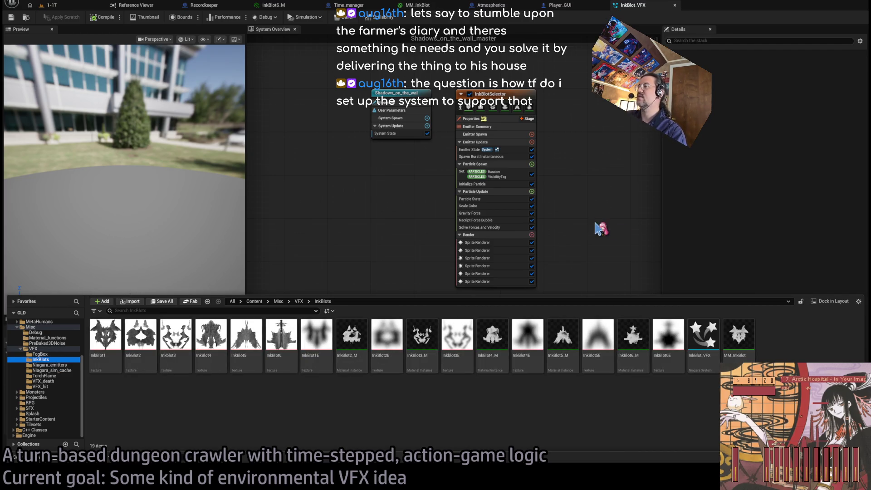
# - Inspect the InkBlotSelector emitter's Nscript Force Bubble and Gravity Force modules
pyautogui.click(558, 144)
pyautogui.click(481, 128)
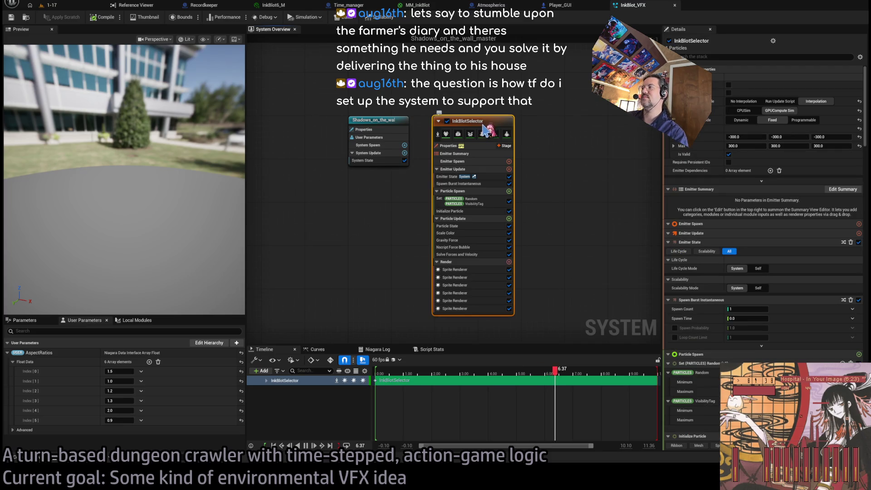
pyautogui.click(473, 248)
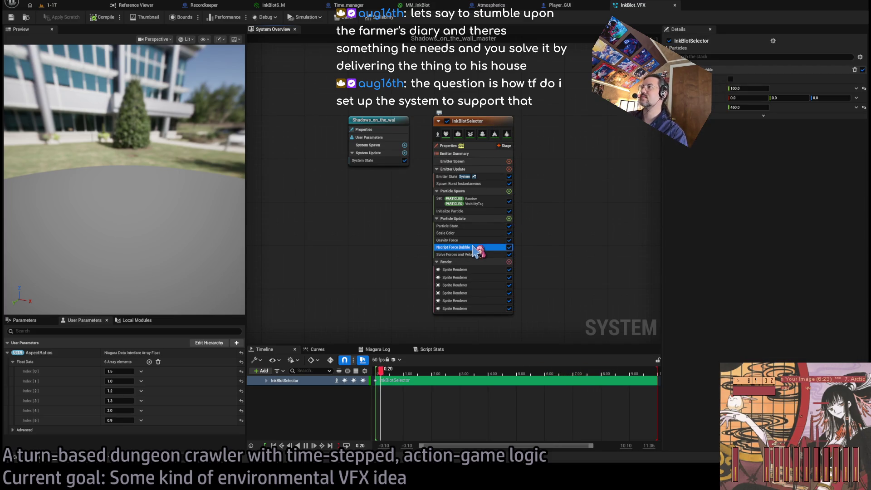
pyautogui.click(463, 240)
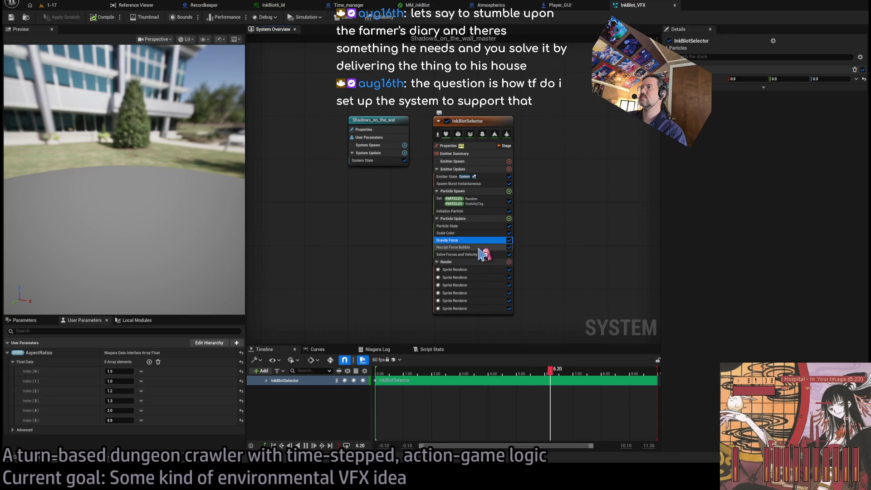
pyautogui.click(480, 248)
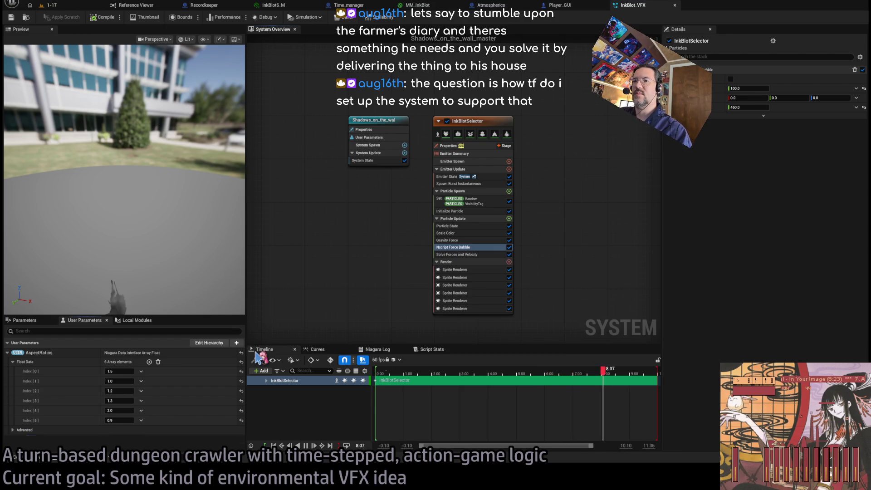
# - Add a PlayerRadius float user parameter of 450 and bind it to the force-bubble radius
pyautogui.hotkey('ctrl', 'v')
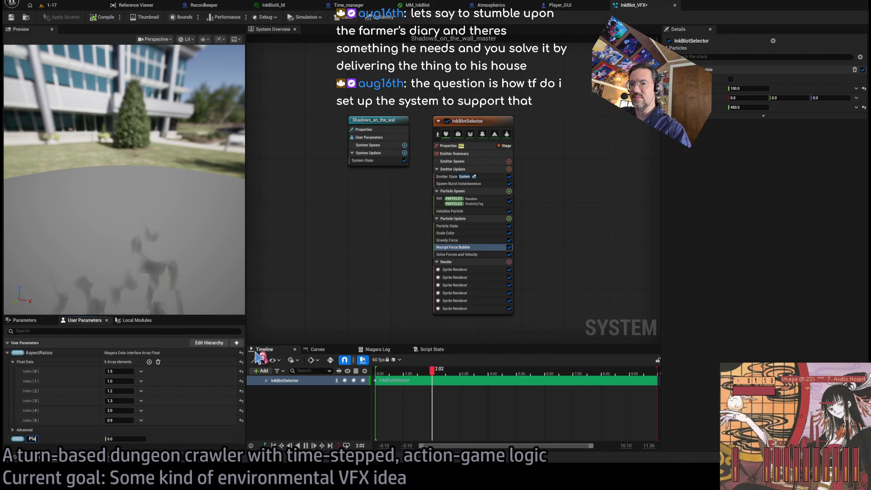
pyautogui.write('PlayerRadius')
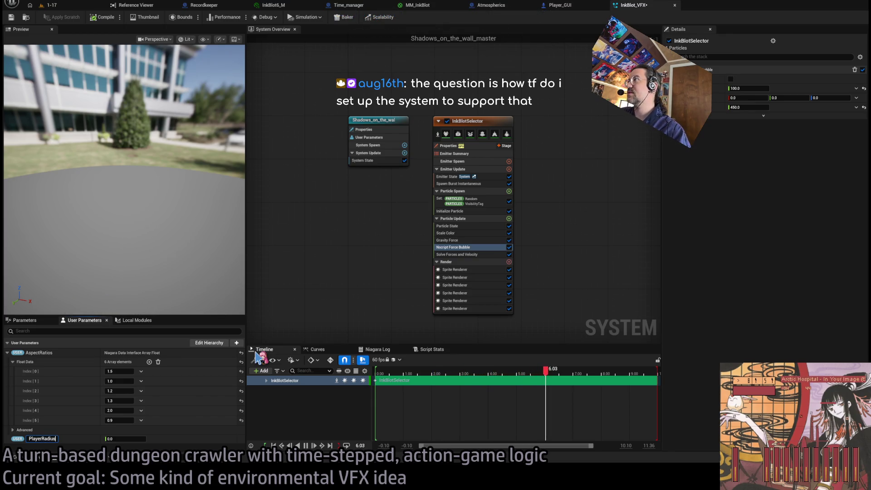
pyautogui.press('Tab')
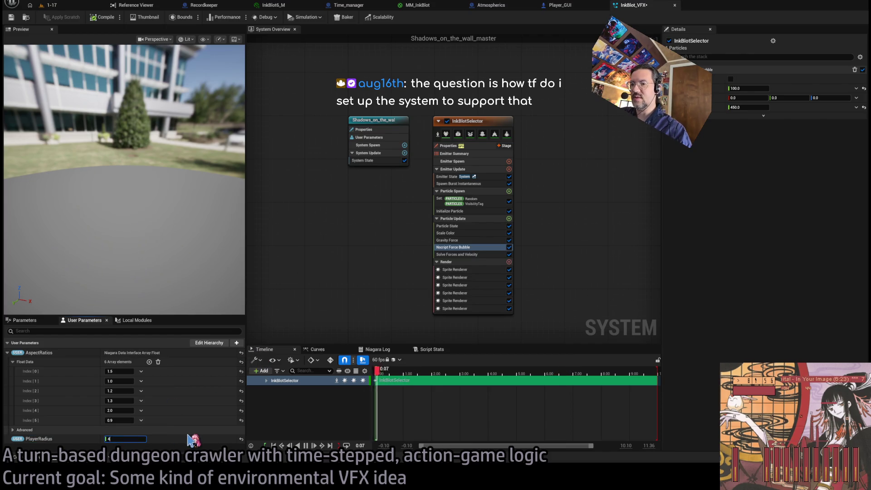
pyautogui.write('50.0')
pyautogui.press('Return')
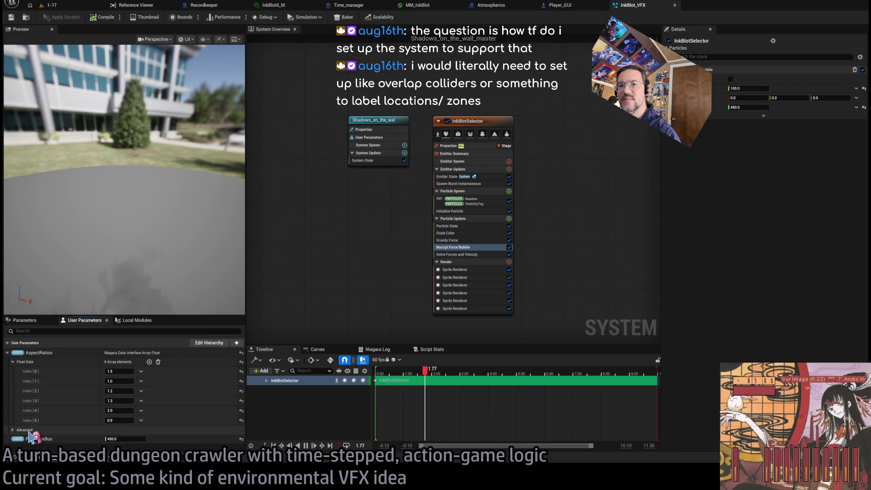
pyautogui.click(27, 429)
pyautogui.click(28, 430)
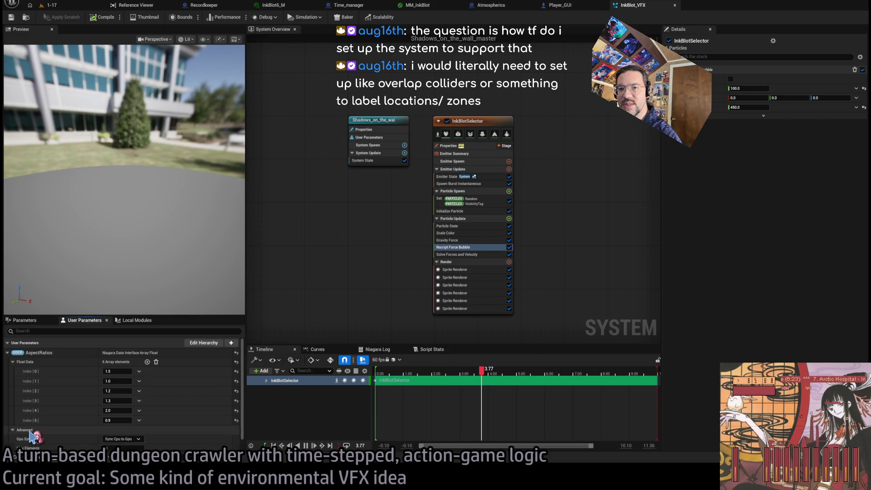
pyautogui.moveTo(31, 438)
pyautogui.mouseDown()
pyautogui.moveTo(282, 402)
pyautogui.moveTo(742, 110)
pyautogui.mouseUp()
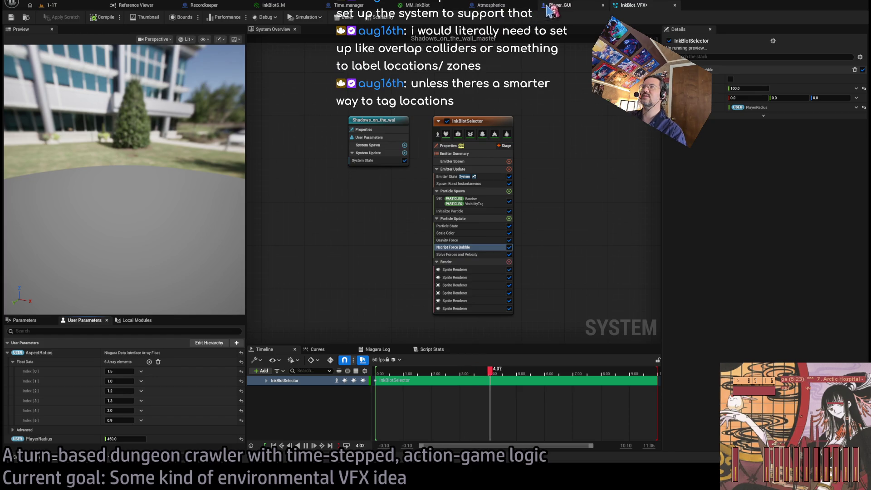
pyautogui.click(561, 6)
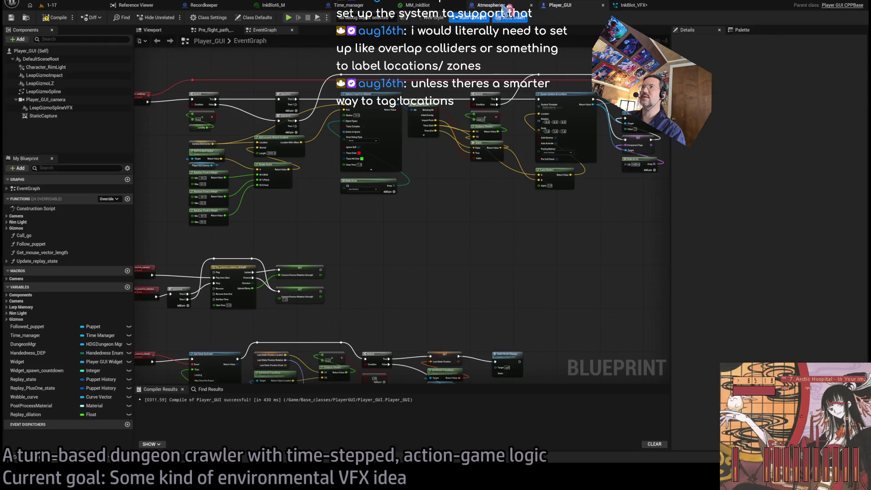
# - Look through the Time_manager and Atmospherics blueprints, settling on the Player_GUI event graph
pyautogui.click(208, 6)
pyautogui.click(345, 6)
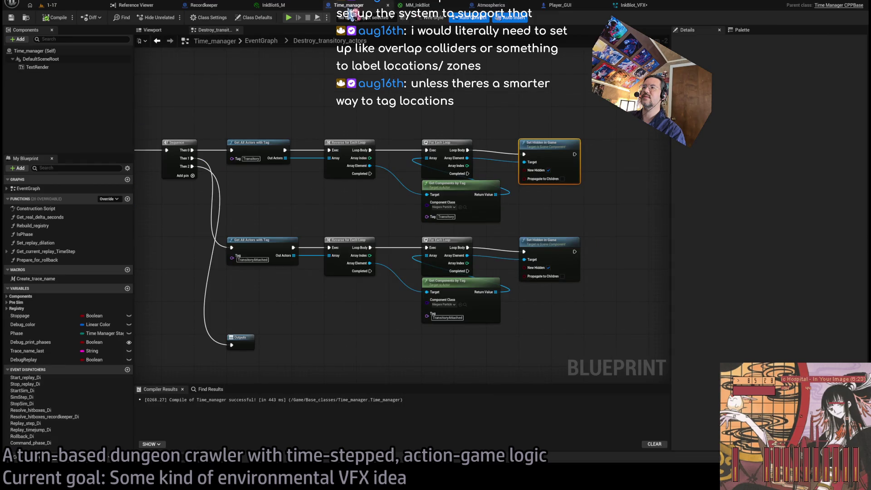
pyautogui.click(491, 5)
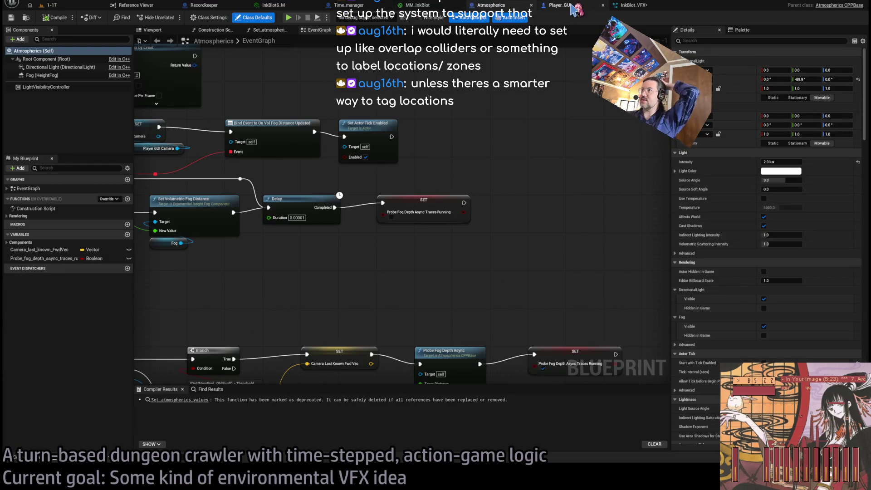
pyautogui.click(572, 7)
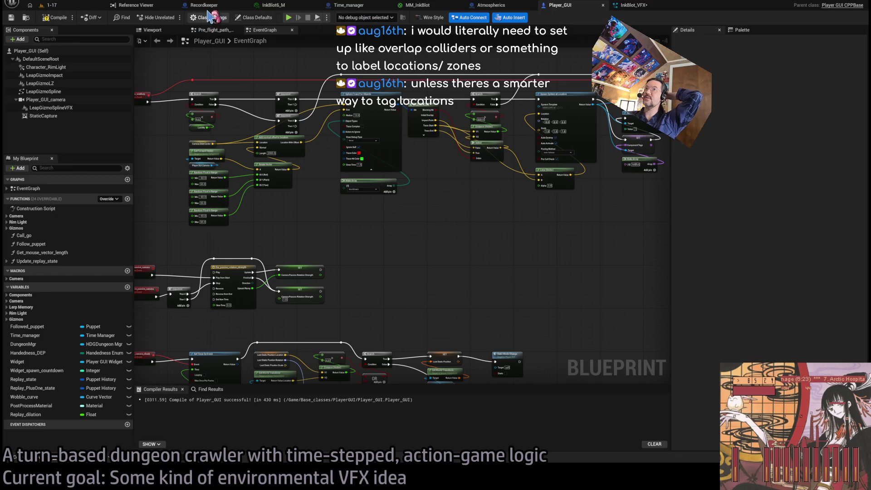
pyautogui.click(204, 5)
pyautogui.click(346, 5)
pyautogui.click(491, 6)
pyautogui.click(561, 5)
pyautogui.scroll(-5, 515, 227)
pyautogui.scroll(-3, 465, 299)
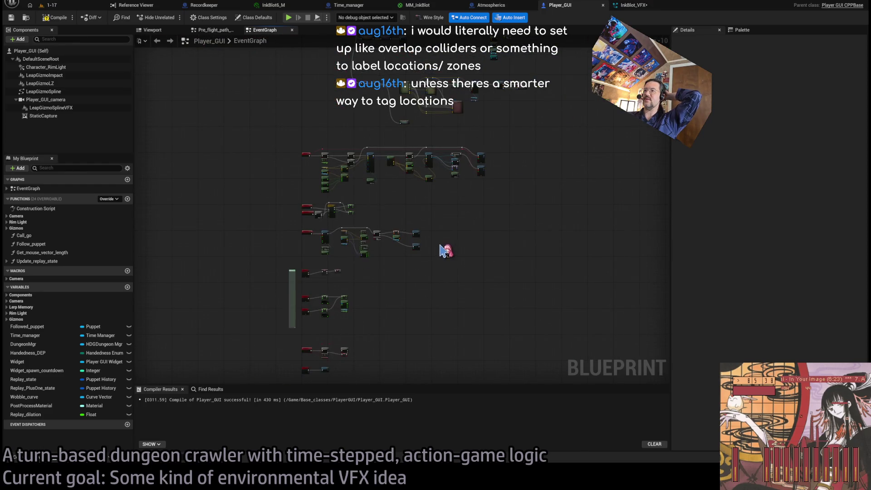
pyautogui.scroll(4, 446, 251)
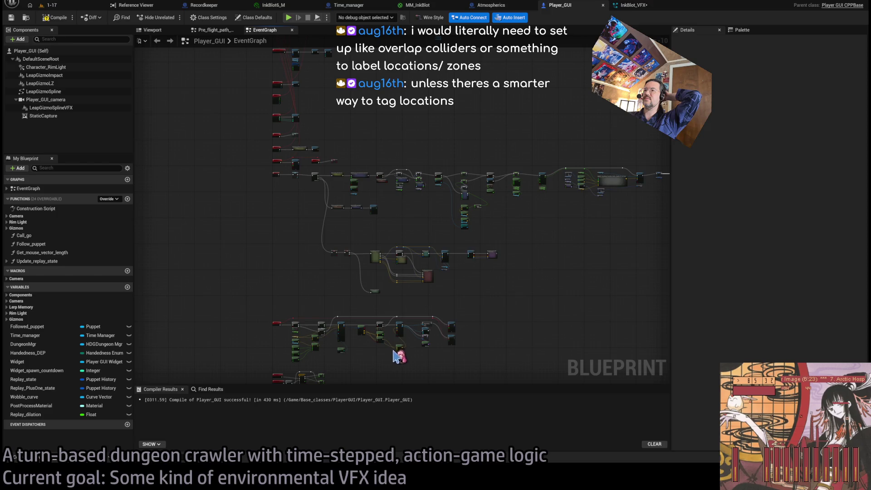
pyautogui.scroll(7, 383, 234)
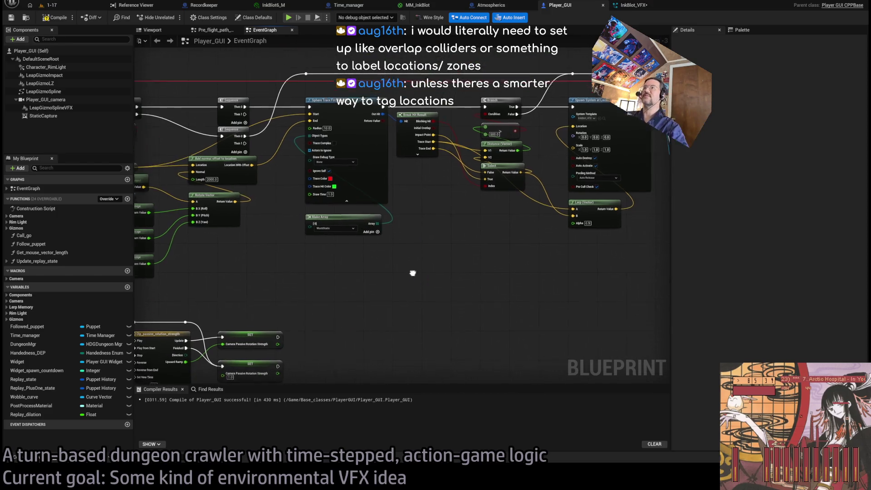
pyautogui.scroll(1, 434, 272)
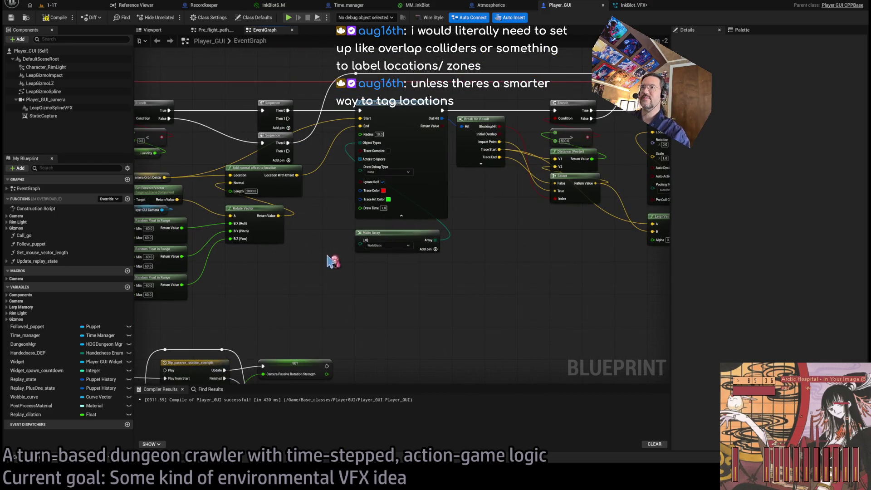
pyautogui.scroll(-2, 370, 263)
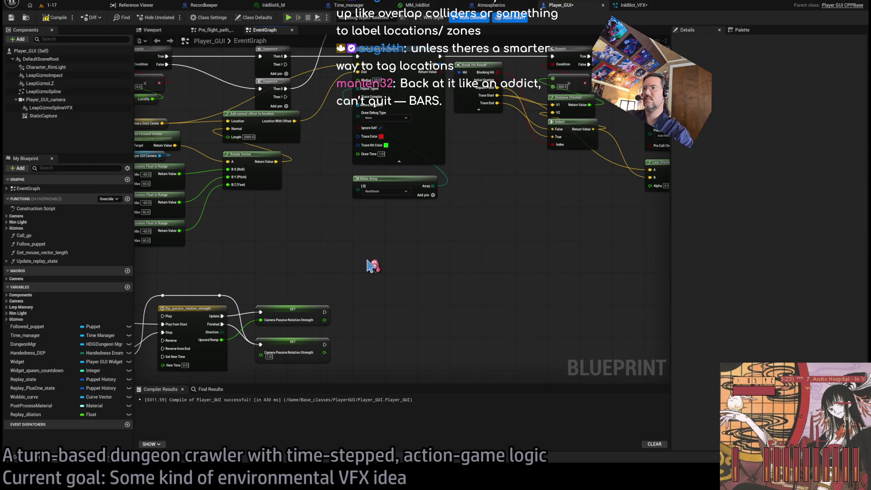
# - Add a Do Once node and wire the Sequence's Then 1 output into it
pyautogui.click(367, 261)
pyautogui.moveTo(375, 263); pyautogui.dragTo(362, 247)
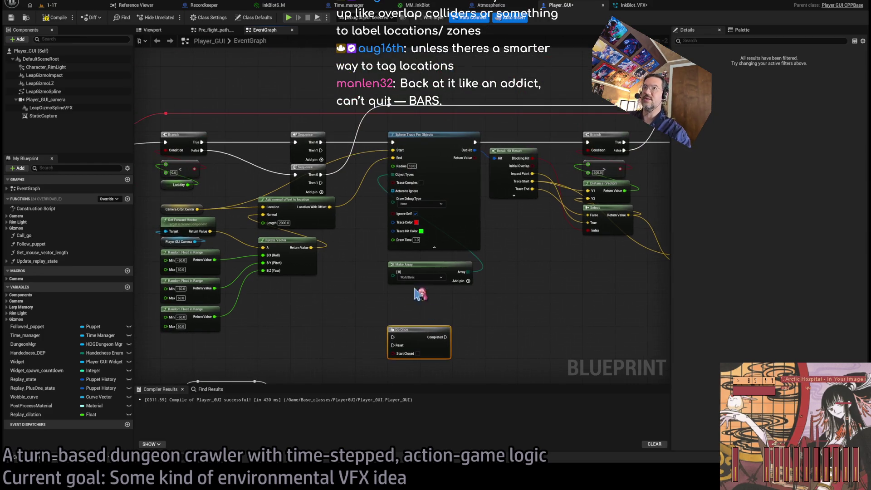
pyautogui.moveTo(292, 167)
pyautogui.mouseDown()
pyautogui.moveTo(364, 156)
pyautogui.moveTo(464, 326)
pyautogui.mouseUp()
pyautogui.moveTo(392, 172)
pyautogui.mouseDown()
pyautogui.moveTo(413, 316)
pyautogui.moveTo(463, 326)
pyautogui.moveTo(421, 330)
pyautogui.mouseUp()
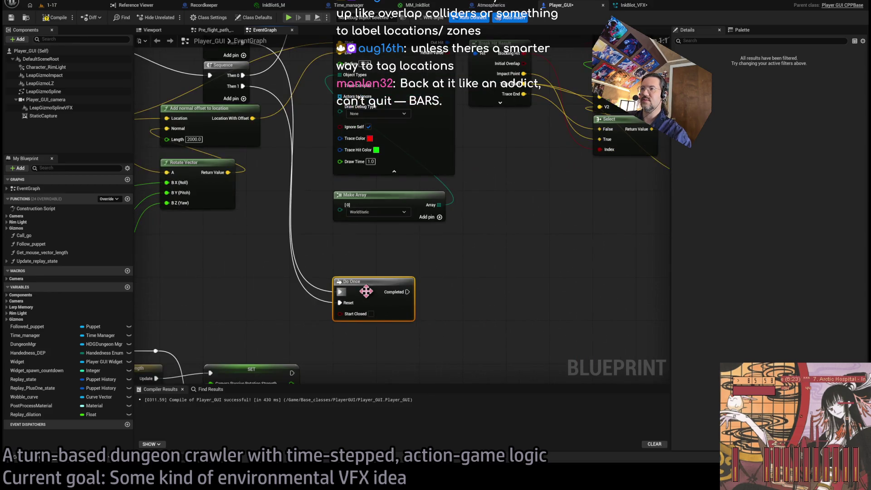
# - Place a Get All Actors with Tag node beside Do Once's Completed output
pyautogui.moveTo(408, 292)
pyautogui.mouseDown()
pyautogui.moveTo(492, 292)
pyautogui.moveTo(477, 253)
pyautogui.moveTo(418, 242)
pyautogui.mouseUp()
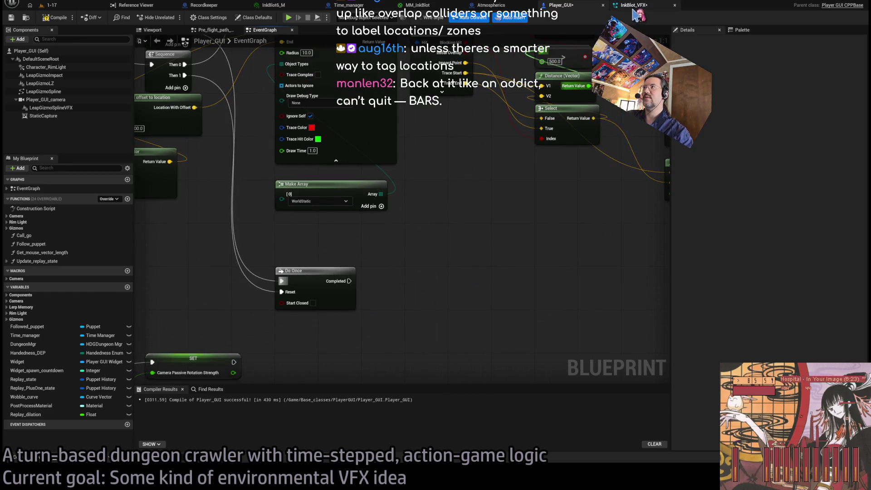
pyautogui.moveTo(429, 325); pyautogui.dragTo(424, 330)
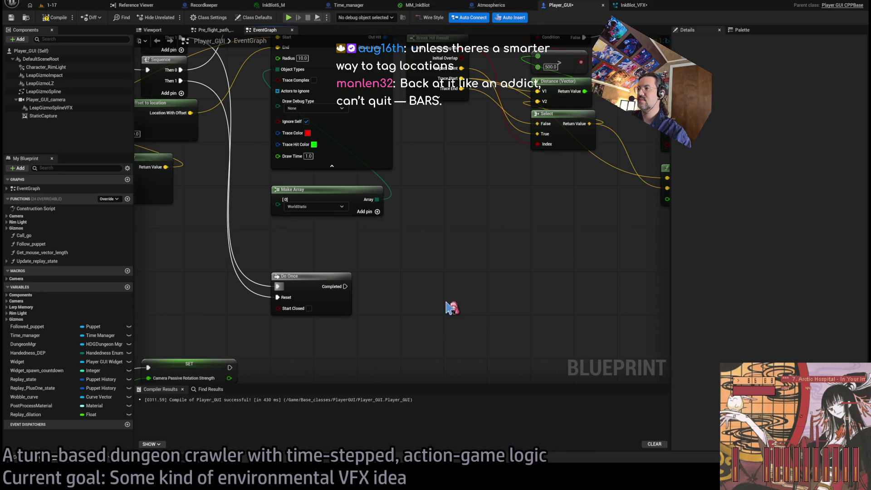
pyautogui.hotkey('ctrl', 'v')
pyautogui.moveTo(465, 304)
pyautogui.mouseDown()
pyautogui.moveTo(466, 319)
pyautogui.moveTo(471, 280)
pyautogui.mouseUp()
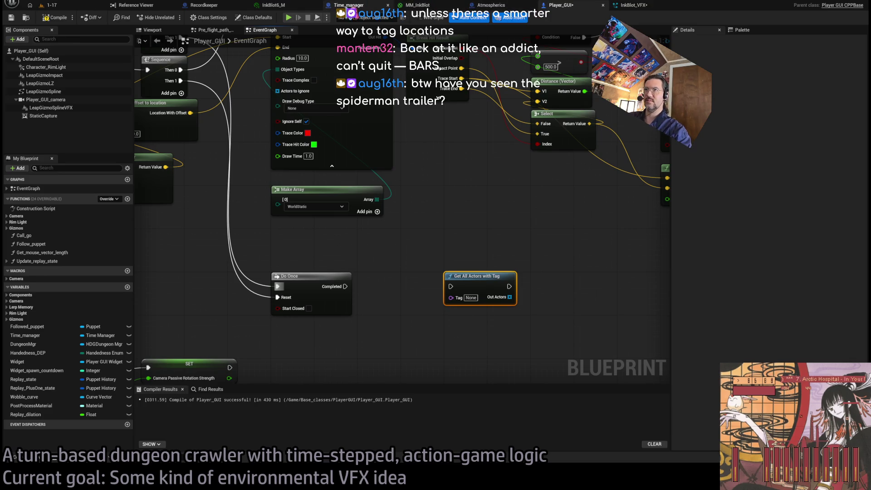
# - In Time_manager, select the Get All Actors, loop, Get Components and Set Hidden node chain
pyautogui.click(349, 6)
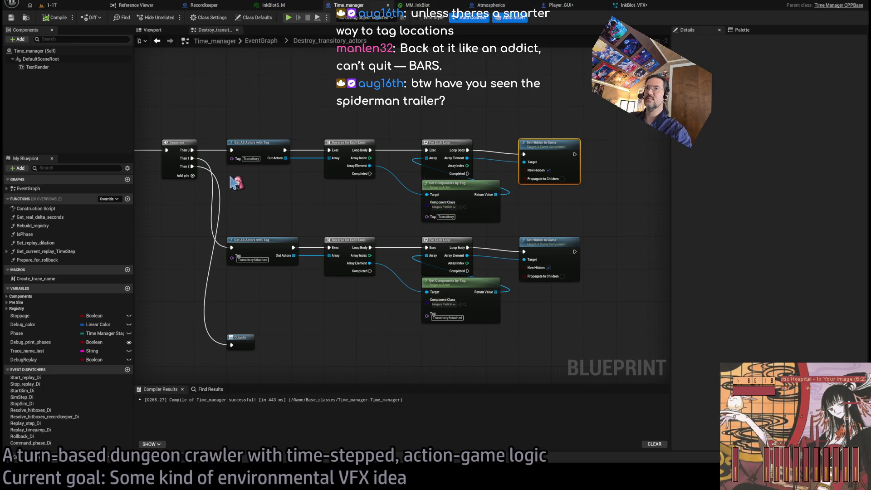
pyautogui.moveTo(227, 175); pyautogui.dragTo(331, 179)
pyautogui.moveTo(357, 126); pyautogui.dragTo(619, 222)
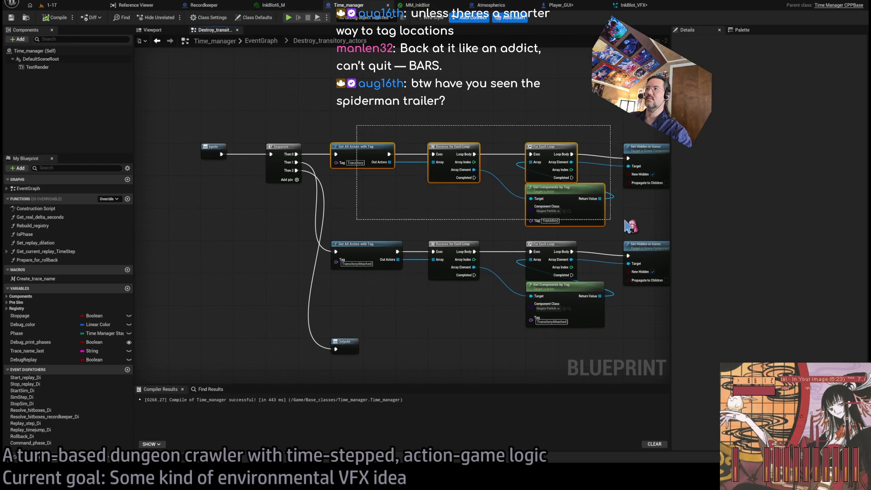
# - Paste the copied chain into Player_GUI, connected after Do Once's Completed output
pyautogui.click(638, 6)
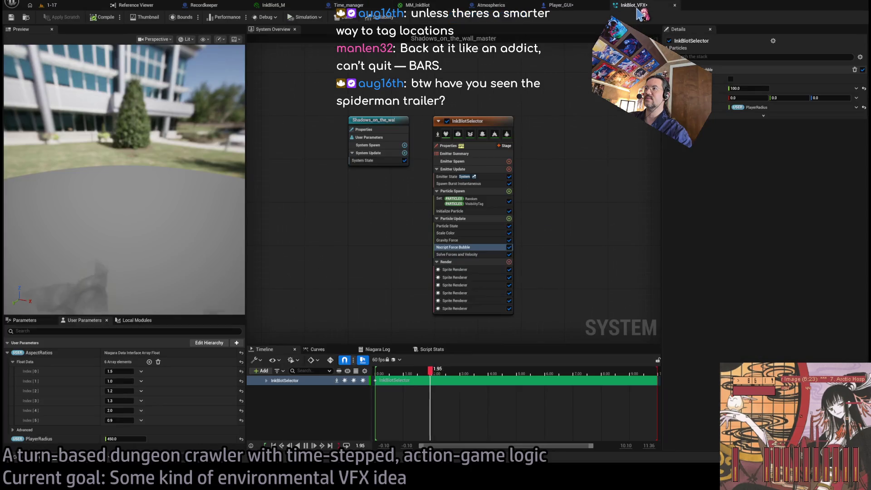
pyautogui.click(559, 6)
pyautogui.moveTo(512, 263); pyautogui.dragTo(451, 266)
pyautogui.moveTo(268, 269)
pyautogui.mouseDown()
pyautogui.moveTo(362, 273)
pyautogui.moveTo(323, 304)
pyautogui.mouseUp()
pyautogui.hotkey('ctrl', 'v')
pyautogui.scroll(-3, 347, 261)
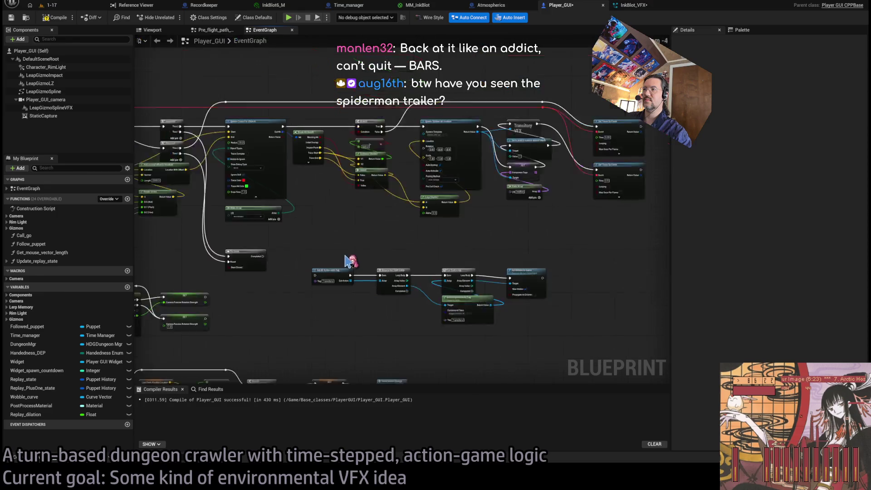
# - Line the pasted node row up with Do Once and arrange the loop nodes
pyautogui.scroll(2, 348, 261)
pyautogui.moveTo(295, 274); pyautogui.dragTo(295, 252)
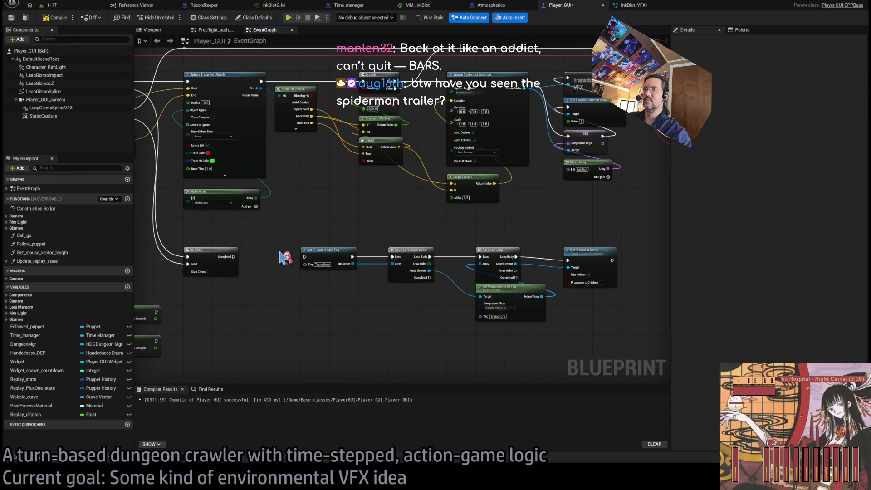
pyautogui.scroll(2, 360, 288)
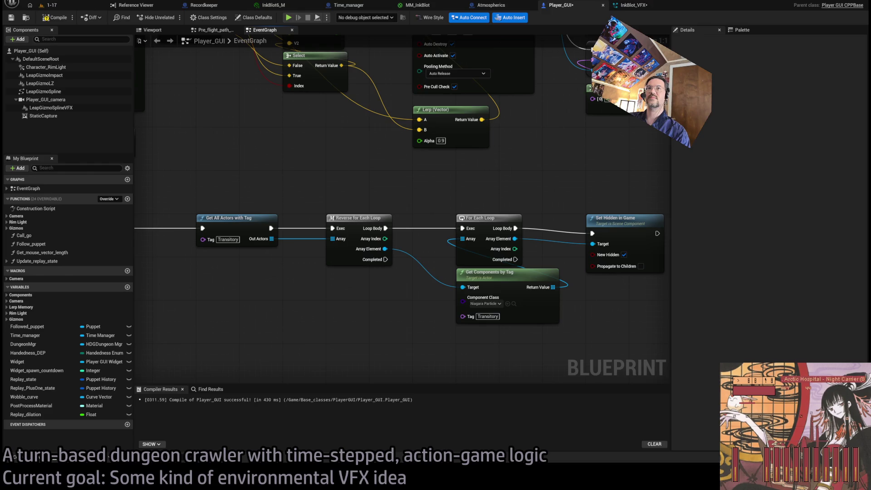
pyautogui.moveTo(409, 288); pyautogui.dragTo(317, 275)
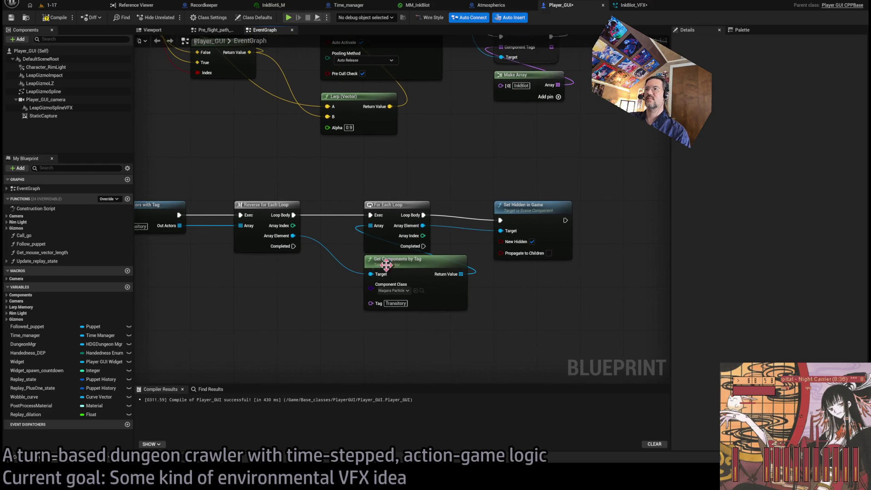
pyautogui.moveTo(432, 293); pyautogui.dragTo(396, 223)
pyautogui.scroll(-3, 397, 224)
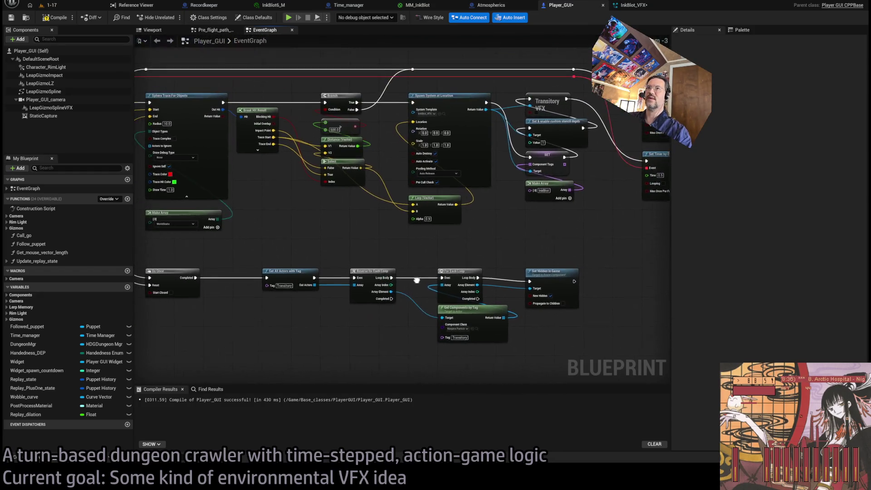
pyautogui.scroll(-1, 461, 222)
pyautogui.moveTo(536, 209); pyautogui.dragTo(384, 299)
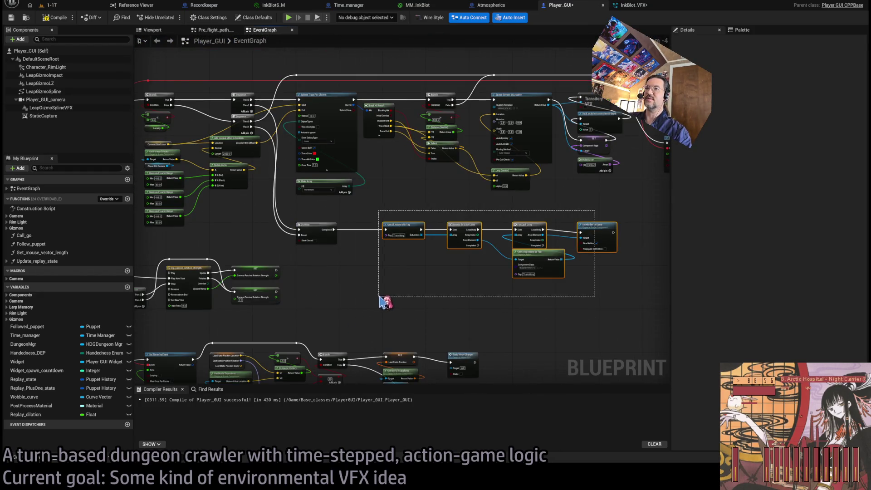
pyautogui.scroll(4, 391, 218)
pyautogui.click(375, 254)
pyautogui.moveTo(376, 255)
pyautogui.mouseDown()
pyautogui.moveTo(371, 294)
pyautogui.moveTo(349, 252)
pyautogui.mouseUp()
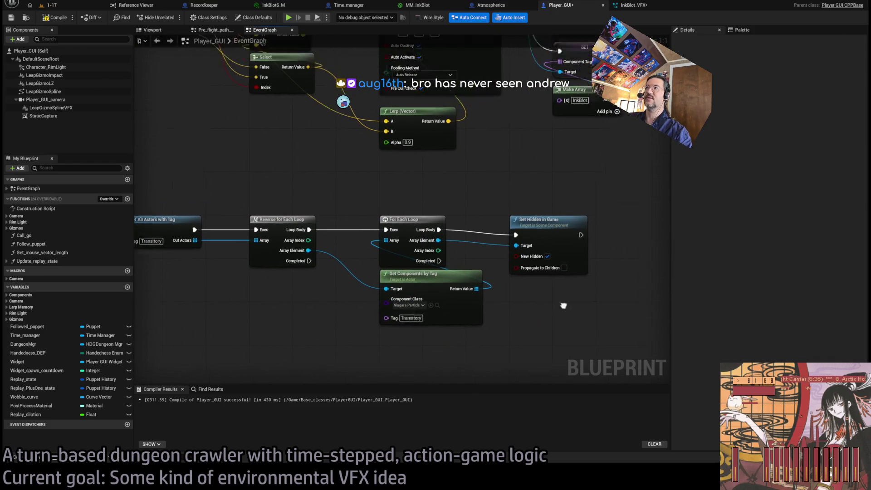
# - Set Get Components by Tag to the InkBlot tag and delete the Set Hidden in Game node
pyautogui.moveTo(574, 292); pyautogui.dragTo(496, 187)
pyautogui.click(478, 177)
pyautogui.moveTo(527, 291); pyautogui.dragTo(599, 200)
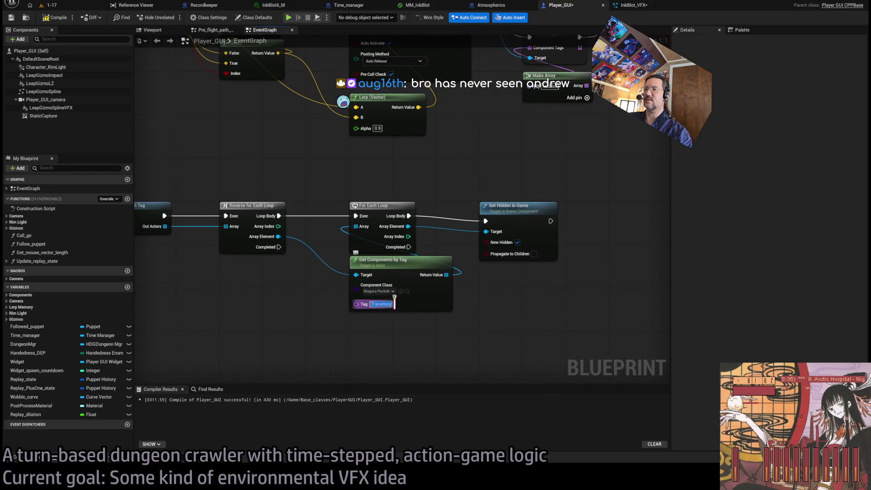
pyautogui.moveTo(486, 295); pyautogui.dragTo(447, 281)
pyautogui.press('Delete')
pyautogui.moveTo(385, 235); pyautogui.dragTo(448, 249)
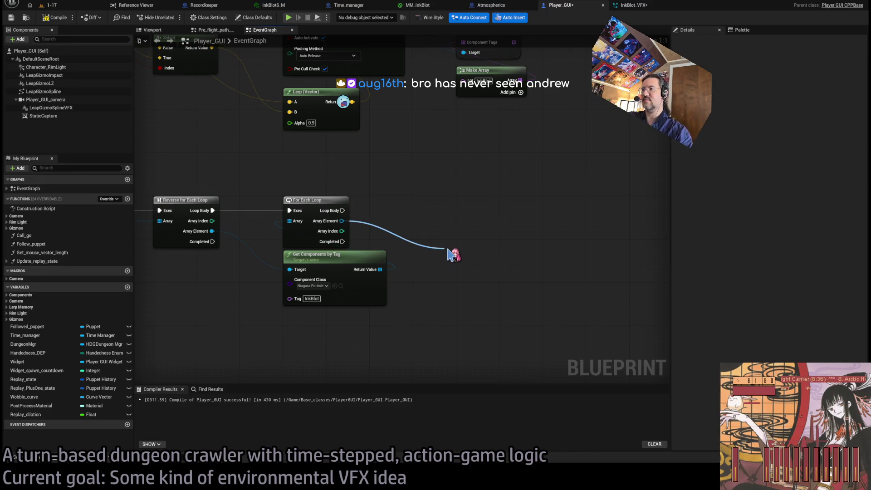
# - Add a Set Niagara Variable (Float) in the loop body setting User.PlayerRadius to 3000.0, then save
pyautogui.click(481, 290)
pyautogui.moveTo(453, 255); pyautogui.dragTo(434, 201)
pyautogui.moveTo(342, 211); pyautogui.dragTo(419, 215)
pyautogui.click(464, 236)
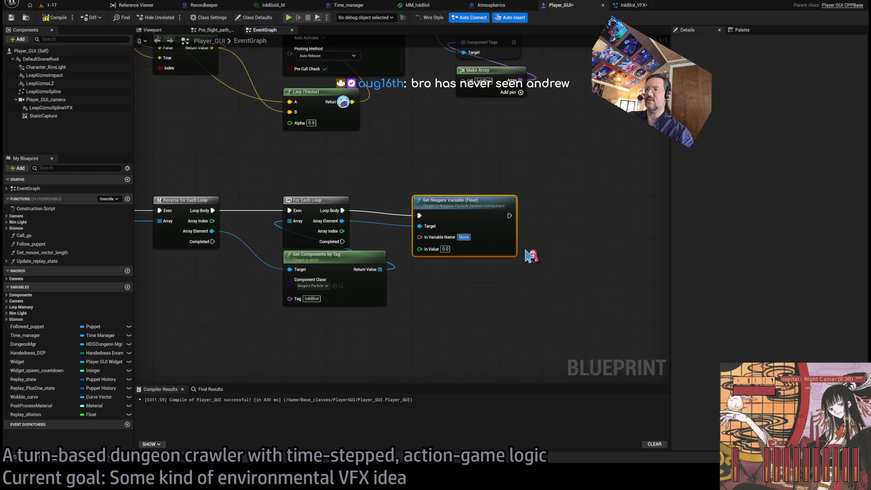
pyautogui.write('User.PlayerRadius')
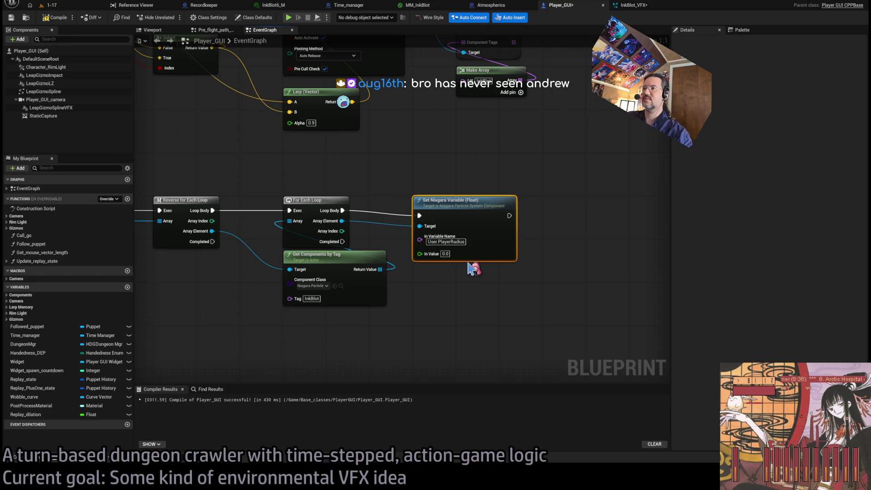
pyautogui.click(445, 254)
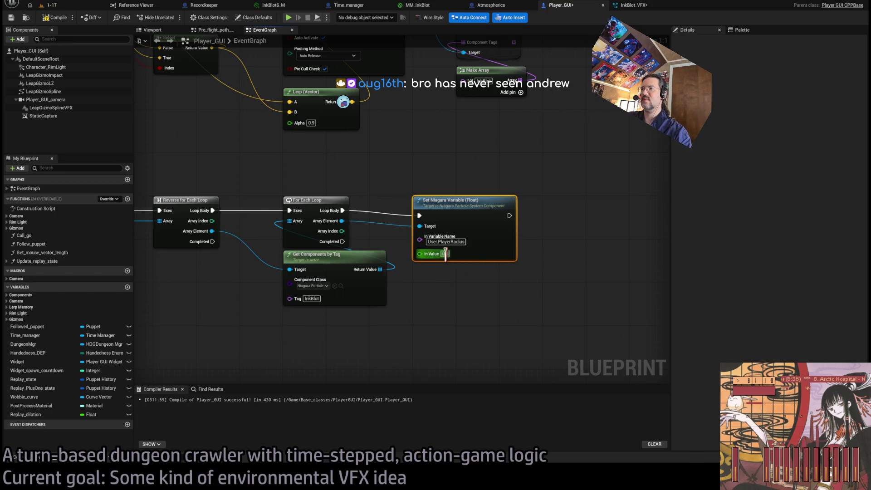
pyautogui.write('3000')
pyautogui.hotkey('ctrl', 's')
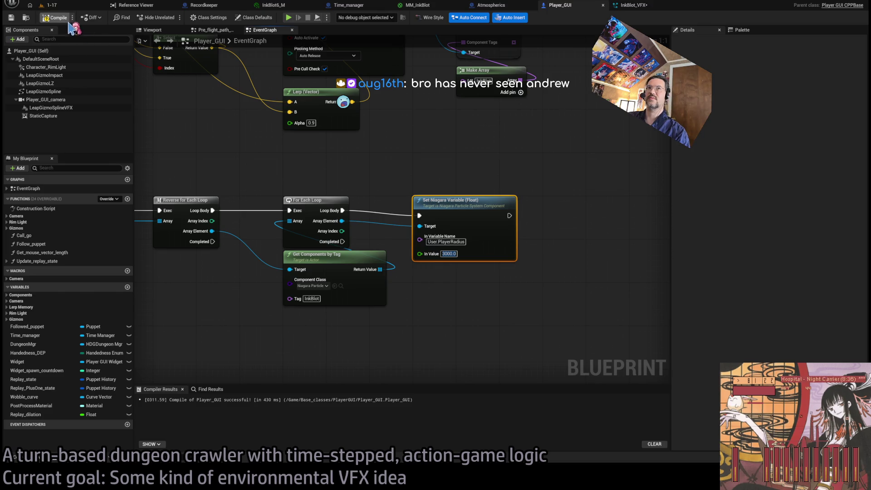
pyautogui.click(654, 6)
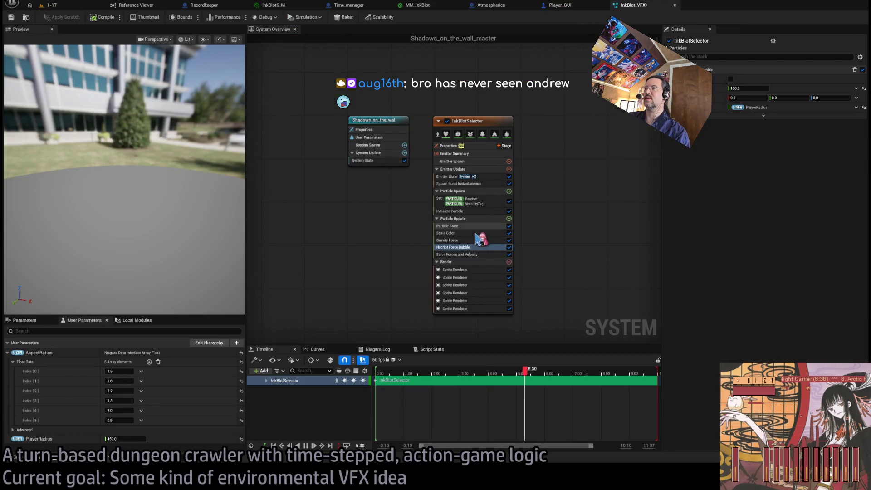
# - Start a Play In Editor session of the 1-17 level, then bring up Chrome
pyautogui.click(472, 247)
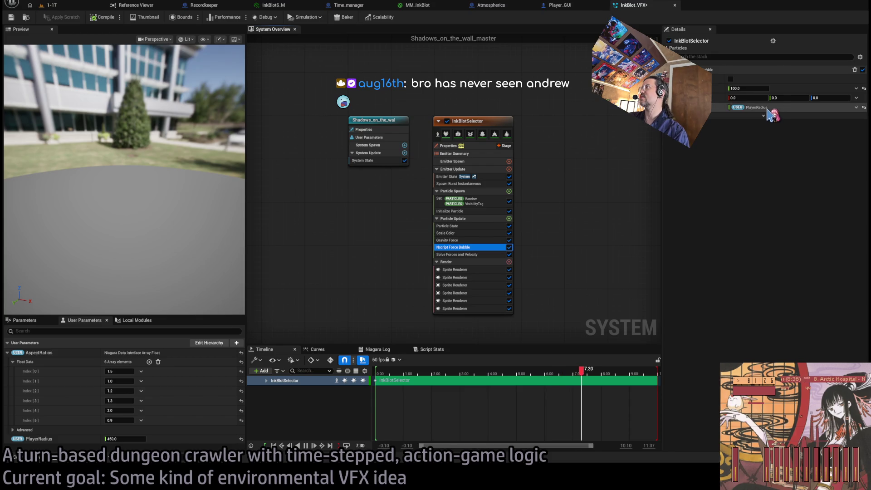
pyautogui.click(92, 8)
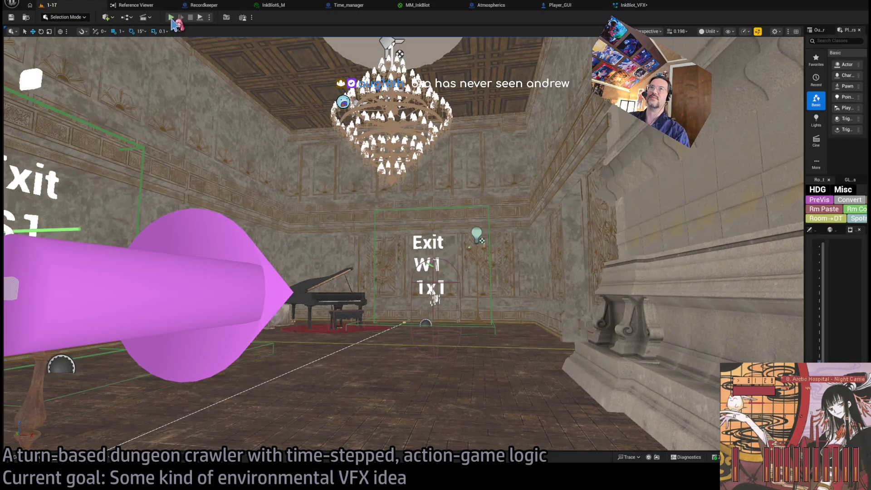
pyautogui.hotkey('alt', 'p')
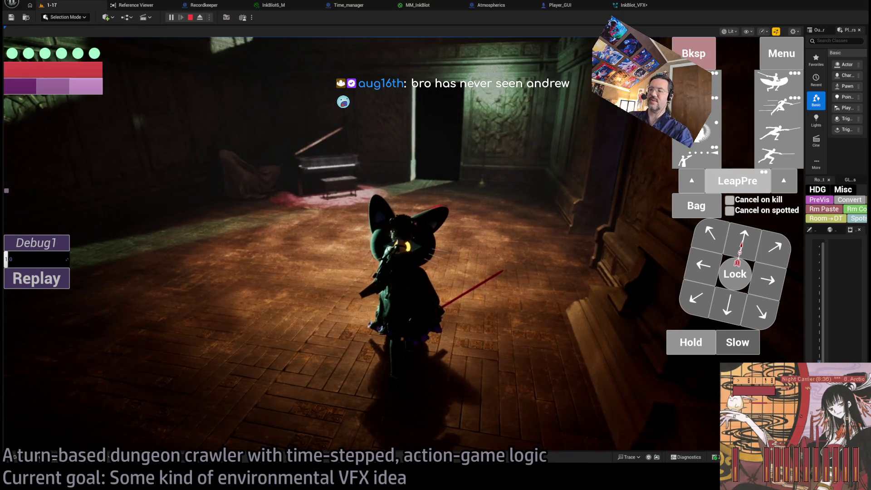
pyautogui.hotkey('alt', 'Tab')
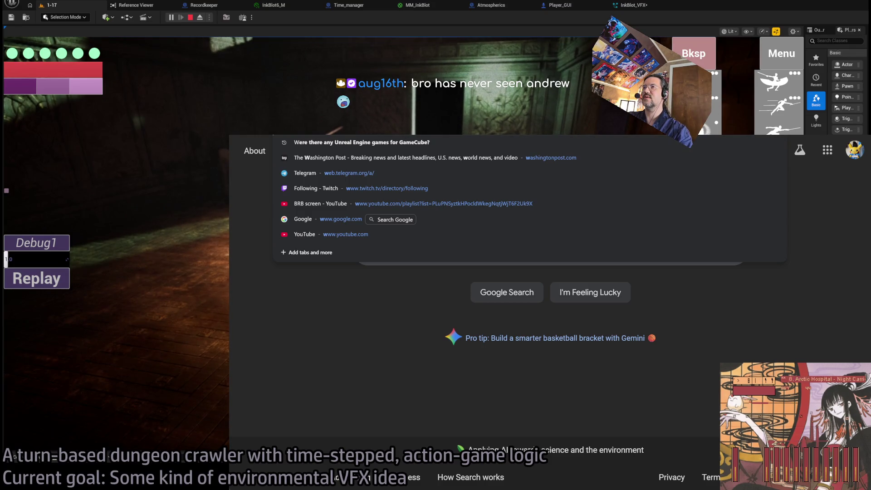
# - Look up Marvel's Spider-Man on Wikipedia and browse the Spider-Man 2 and Spider-Man articles
pyautogui.press('Escape')
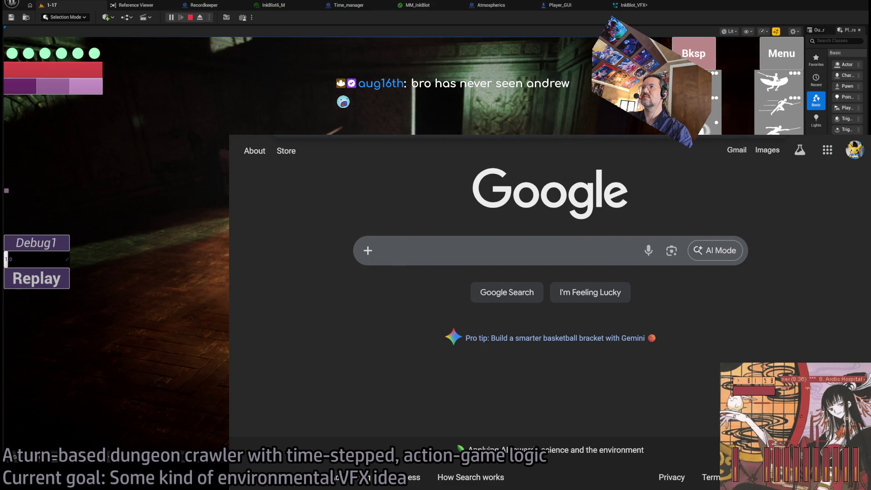
pyautogui.hotkey('ctrl', 'w')
pyautogui.scroll(-4, 429, 300)
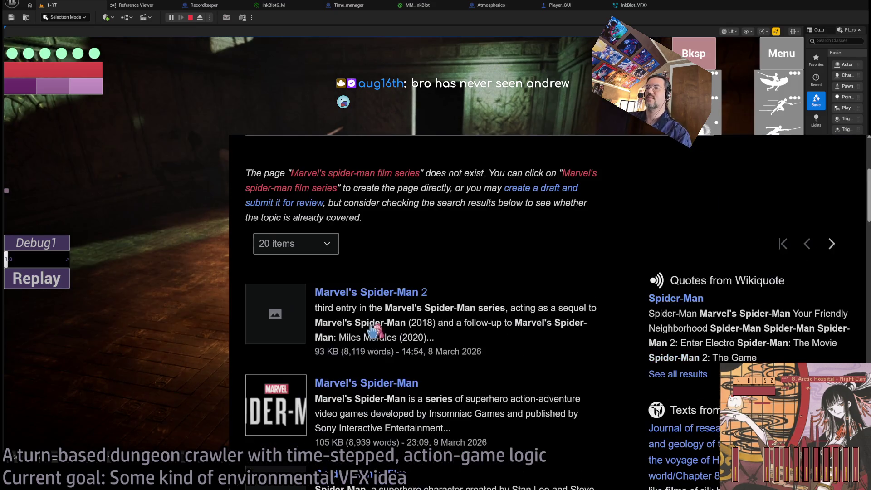
pyautogui.click(415, 296)
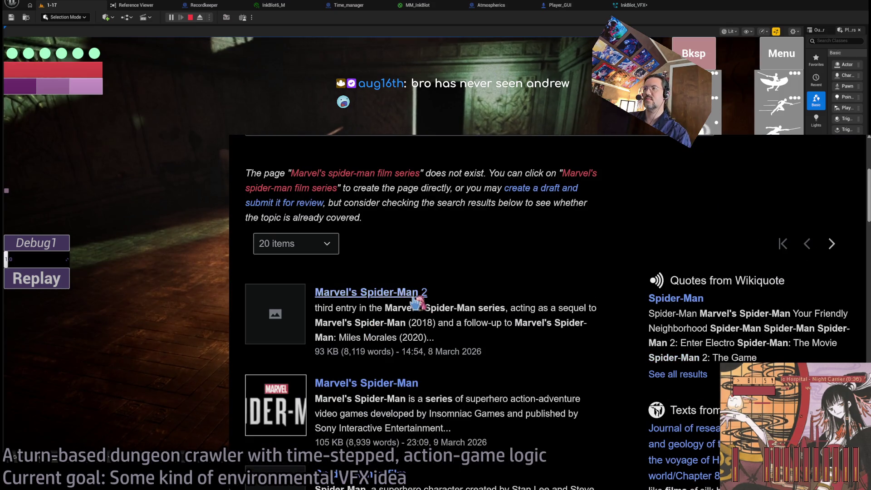
pyautogui.scroll(-5, 498, 326)
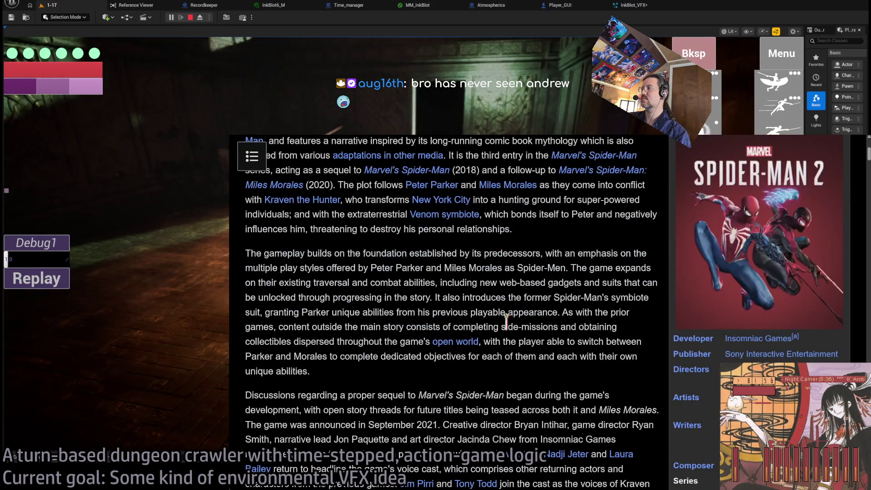
pyautogui.scroll(5, 498, 326)
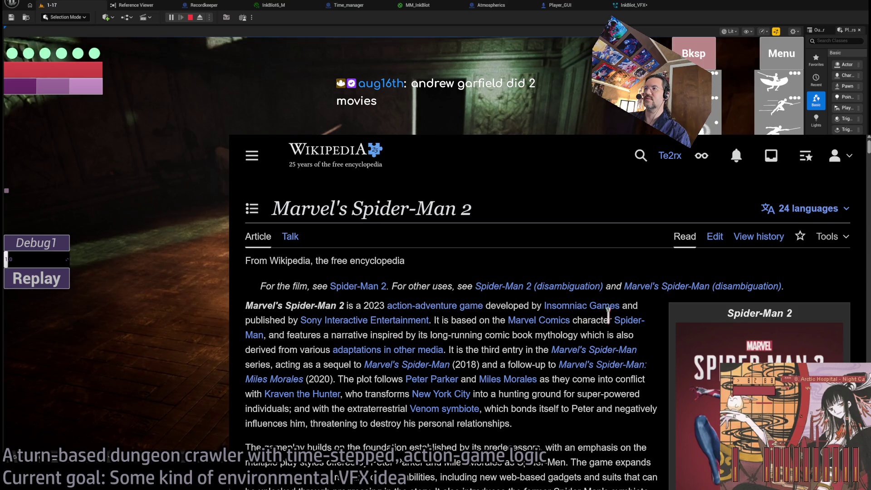
pyautogui.click(353, 290)
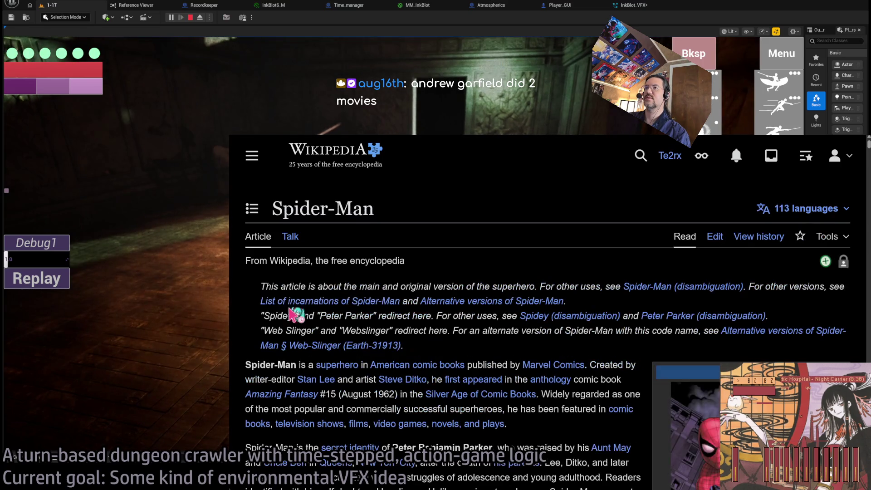
pyautogui.scroll(-7, 449, 300)
pyautogui.scroll(4, 453, 300)
pyautogui.scroll(-15, 453, 298)
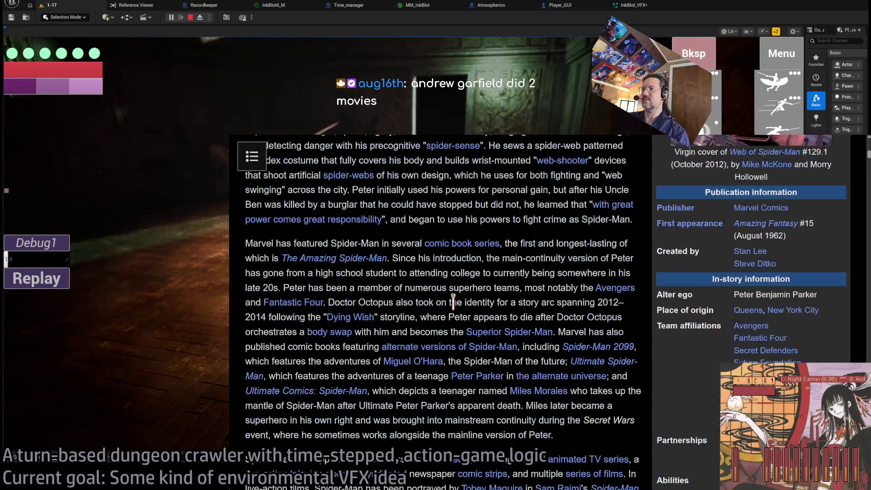
pyautogui.scroll(-10, 453, 304)
# - Search 'list of spider man films' and open the Spider-Man in film article
pyautogui.hotkey('ctrl', 'l')
pyautogui.write('list')
pyautogui.write(' of spider man')
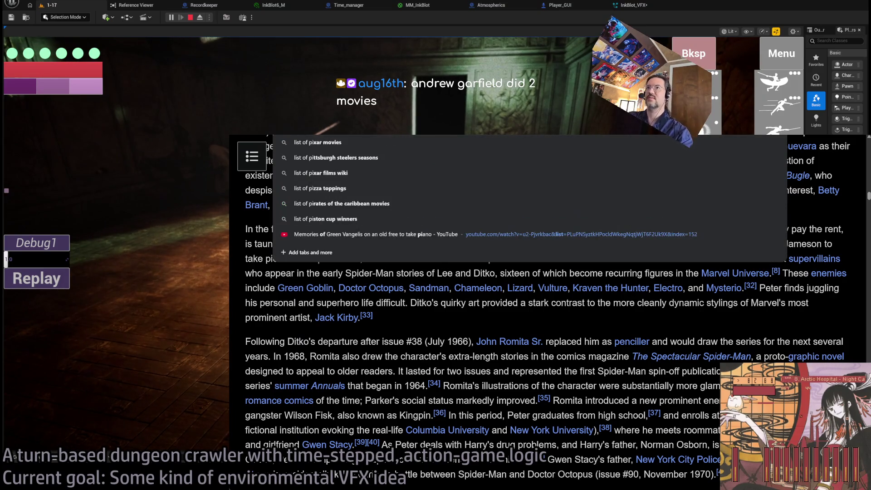
pyautogui.write(' films')
pyautogui.press('Return')
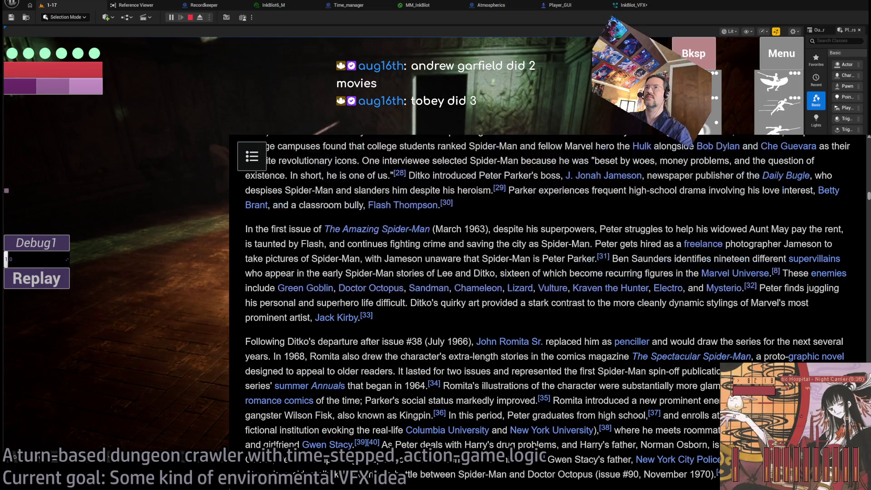
pyautogui.click(343, 326)
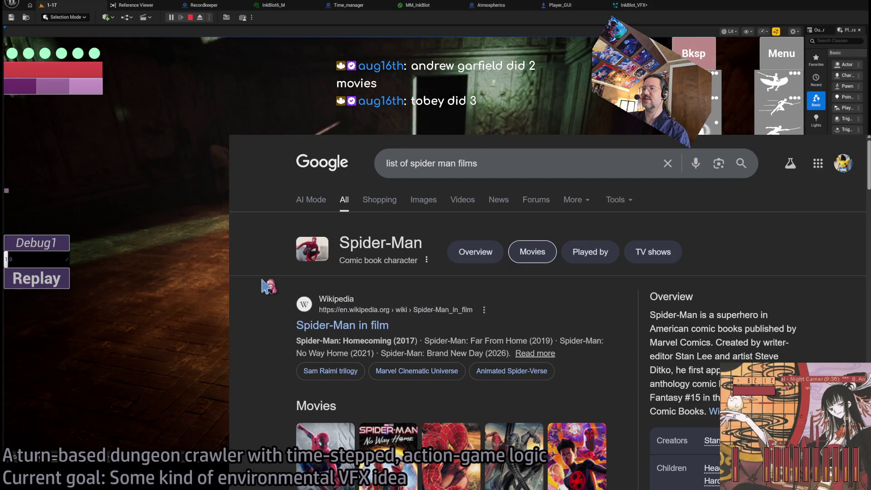
pyautogui.scroll(-10, 359, 299)
pyautogui.scroll(-15, 362, 298)
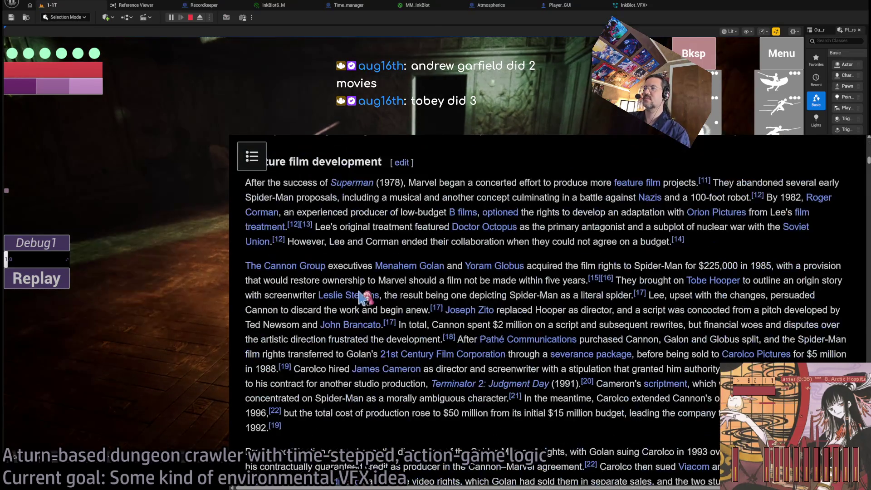
pyautogui.moveTo(868, 175)
pyautogui.mouseDown()
pyautogui.moveTo(867, 408)
pyautogui.moveTo(859, 314)
pyautogui.mouseUp()
pyautogui.scroll(-5, 859, 314)
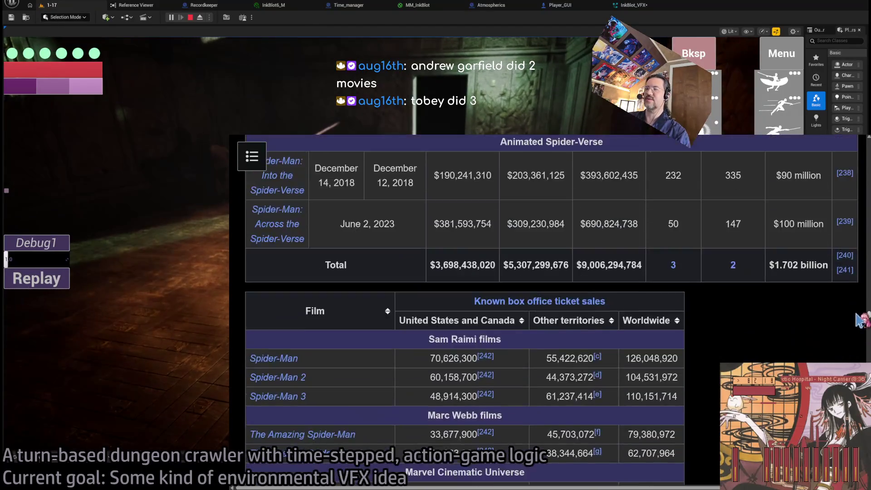
pyautogui.scroll(3, 859, 315)
pyautogui.scroll(1, 491, 342)
# - Browse the Spider-Man in film box-office table, selecting and clearing rows
pyautogui.moveTo(525, 431); pyautogui.dragTo(336, 302)
pyautogui.click(462, 368)
pyautogui.moveTo(609, 428); pyautogui.dragTo(495, 303)
pyautogui.click(398, 335)
pyautogui.scroll(1, 390, 327)
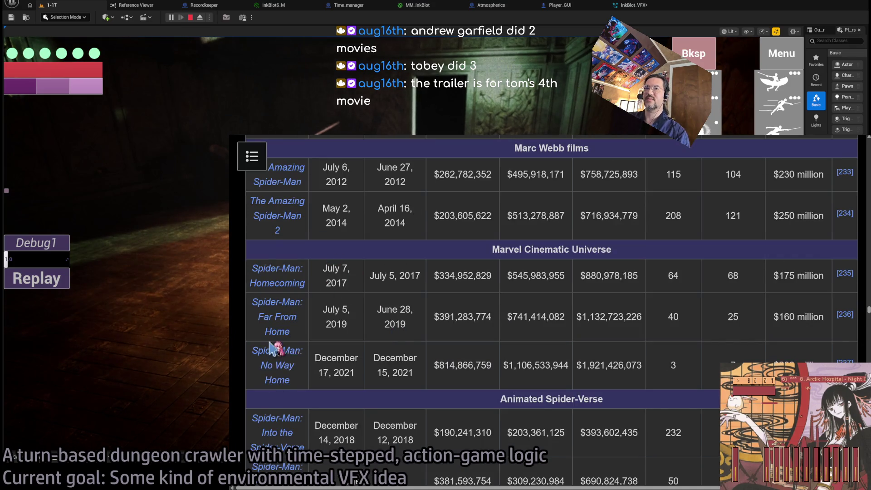
pyautogui.moveTo(346, 390); pyautogui.dragTo(277, 274)
pyautogui.scroll(-5, 382, 355)
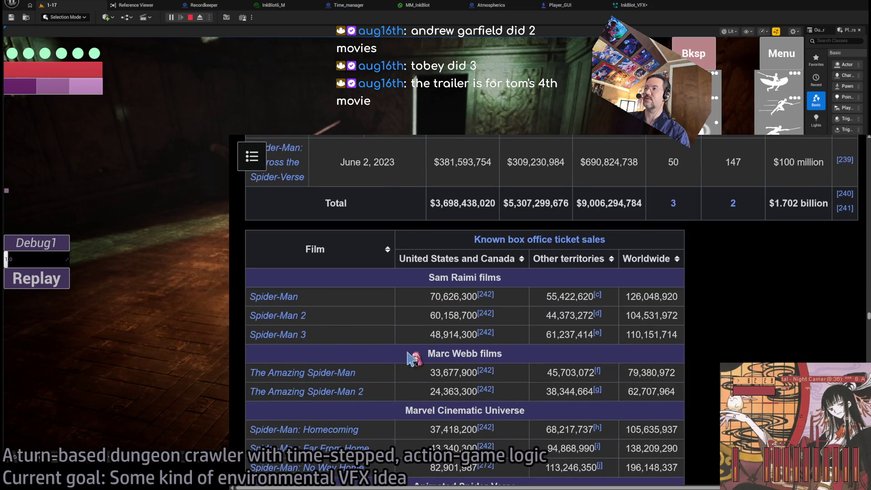
pyautogui.scroll(-2, 363, 354)
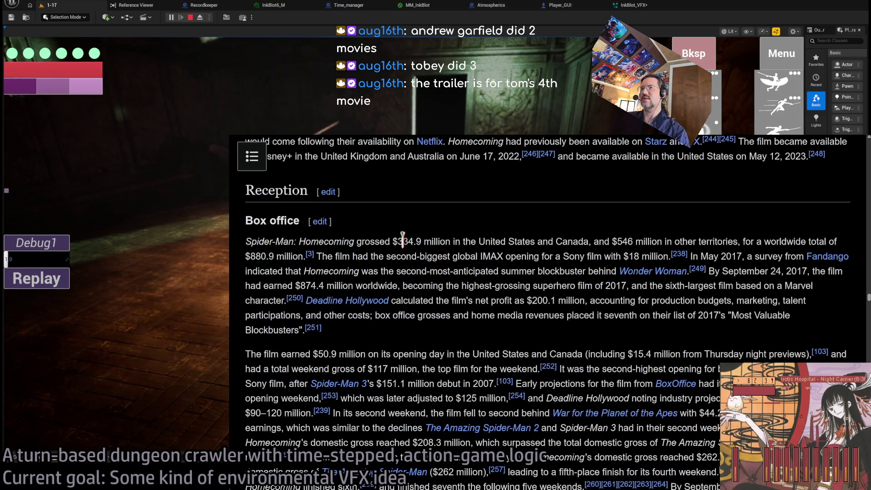
pyautogui.scroll(20, 403, 241)
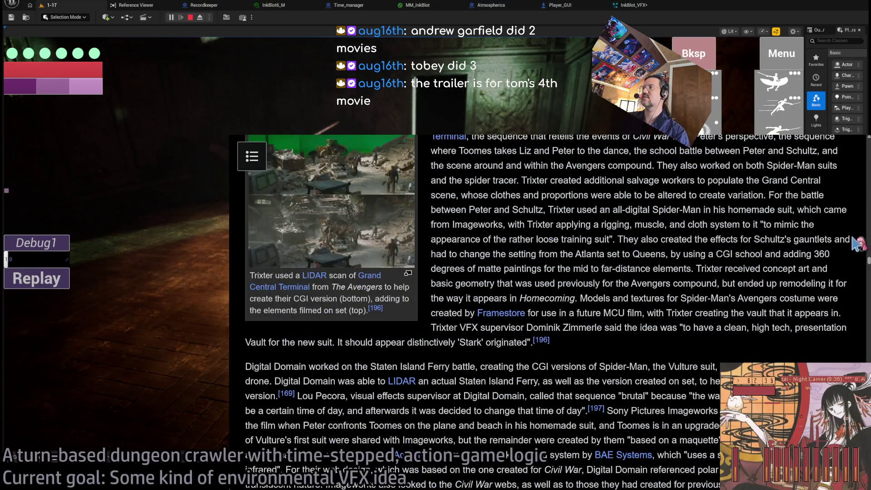
pyautogui.scroll(20, 854, 242)
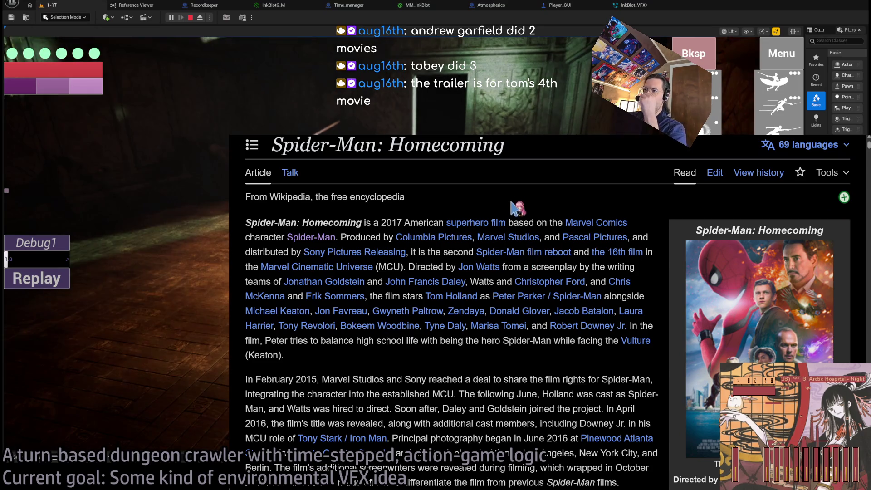
pyautogui.scroll(-2, 563, 209)
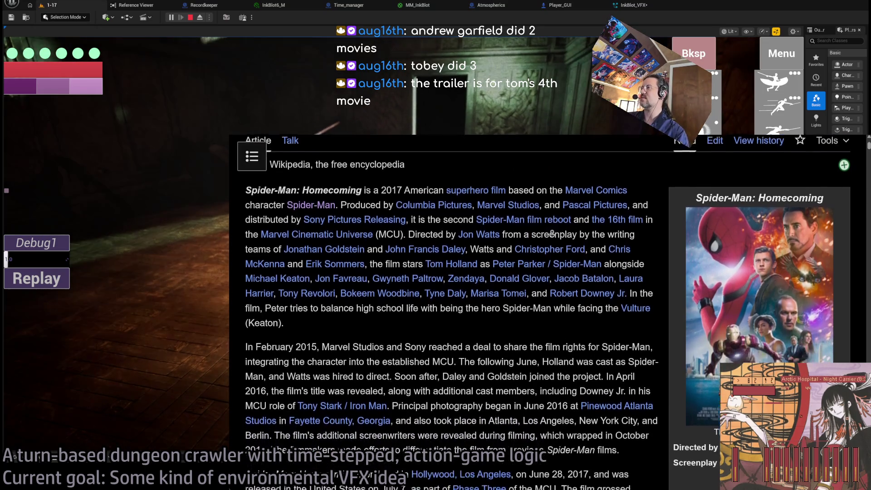
pyautogui.scroll(-3, 552, 233)
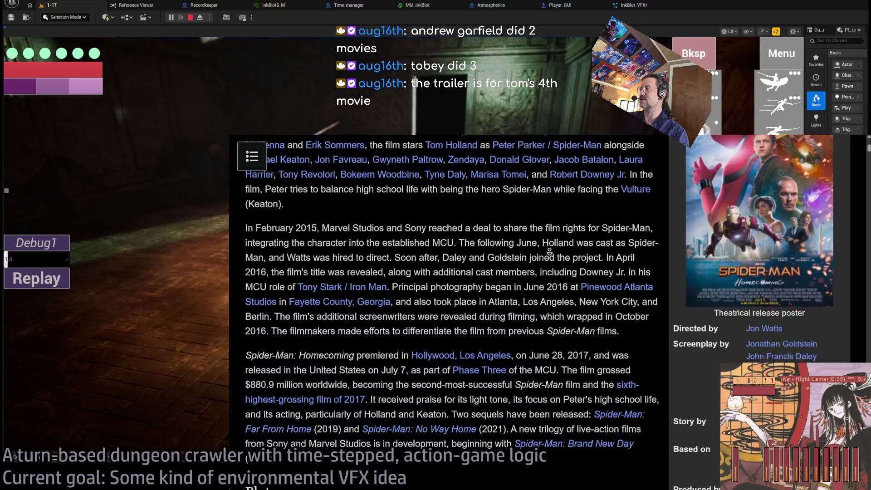
pyautogui.scroll(-1, 549, 251)
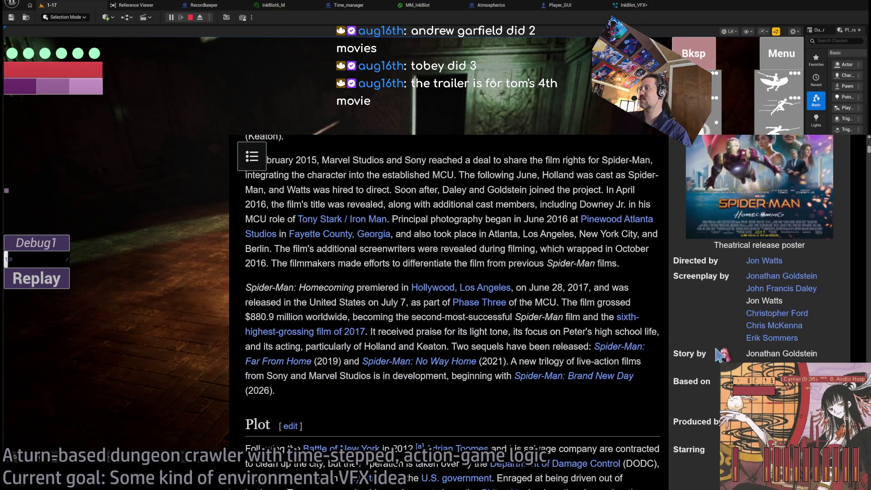
pyautogui.scroll(-2, 661, 361)
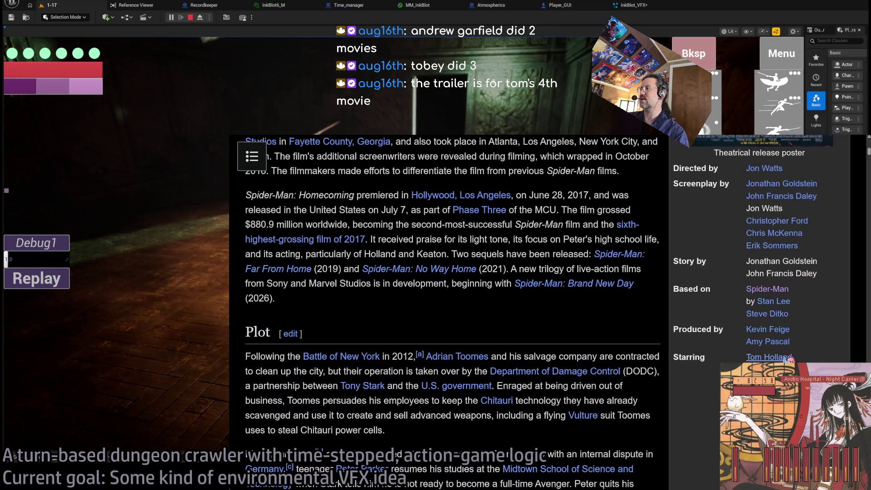
# - Open the Tom Holland article and select the MCU rows of its box office table
pyautogui.click(791, 358)
pyautogui.scroll(-3, 499, 326)
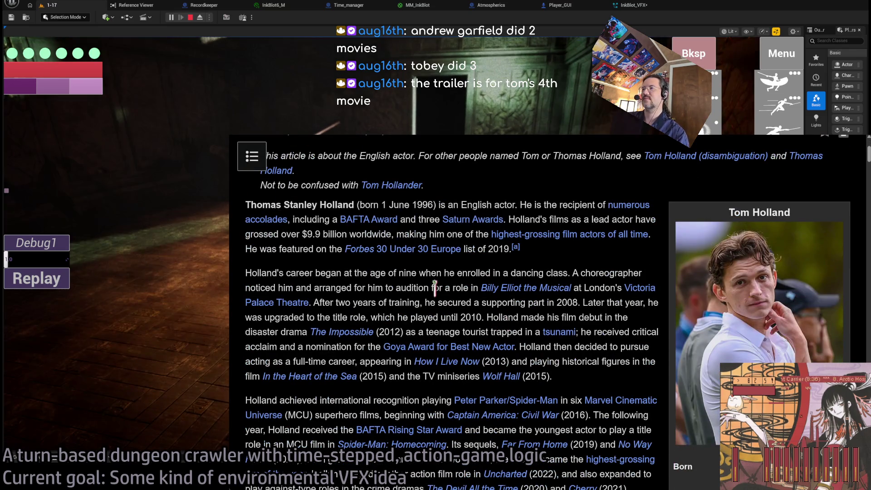
pyautogui.scroll(-3, 367, 225)
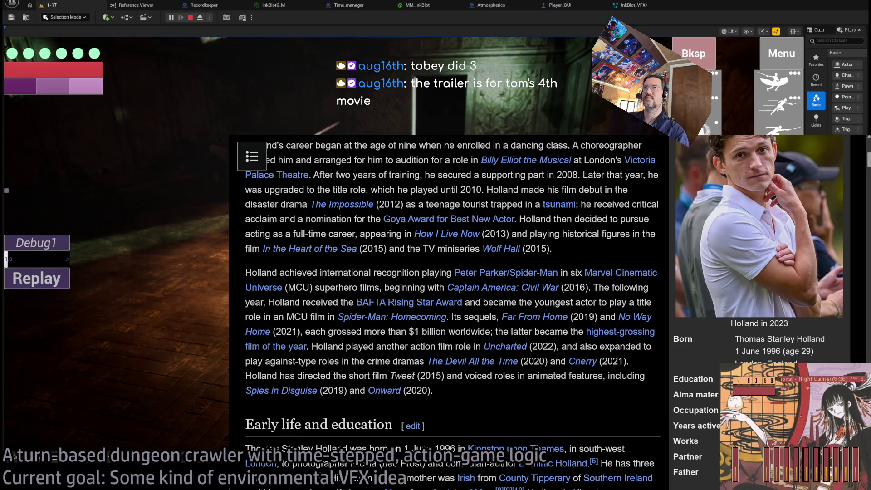
pyautogui.scroll(-15, 477, 286)
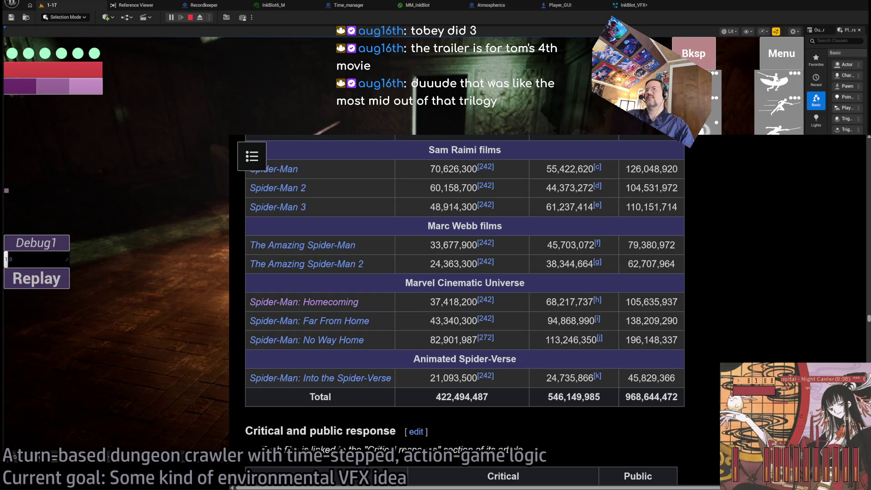
pyautogui.moveTo(454, 321)
pyautogui.mouseDown()
pyautogui.moveTo(363, 341)
pyautogui.moveTo(406, 279)
pyautogui.moveTo(463, 324)
pyautogui.moveTo(390, 378)
pyautogui.moveTo(408, 317)
pyautogui.moveTo(454, 341)
pyautogui.mouseUp()
pyautogui.click(384, 286)
pyautogui.moveTo(385, 286)
pyautogui.mouseDown()
pyautogui.moveTo(675, 340)
pyautogui.moveTo(404, 284)
pyautogui.moveTo(381, 290)
pyautogui.mouseUp()
pyautogui.click(381, 291)
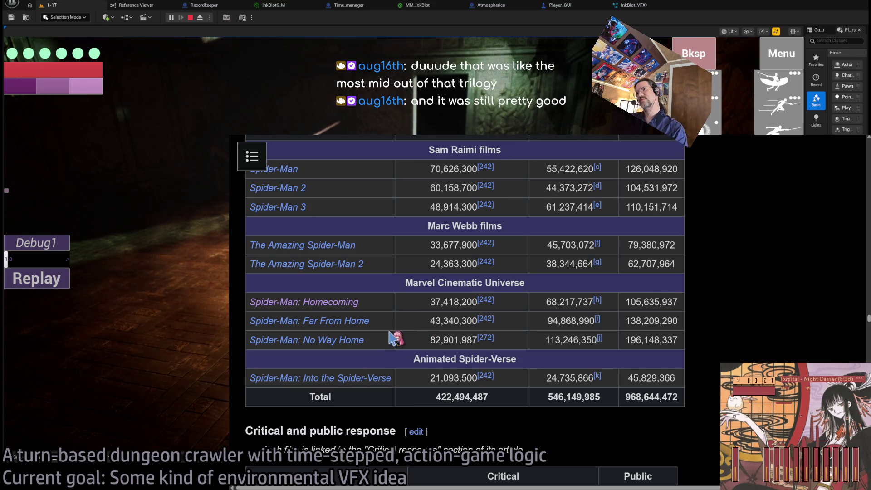
# - Find the Animated Spider-Verse and Total rows in the box office table
pyautogui.scroll(-1, 405, 293)
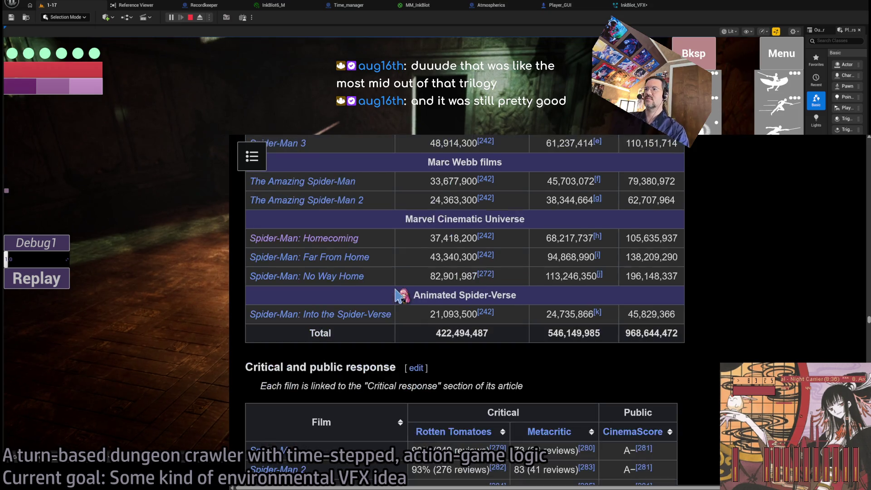
pyautogui.click(366, 317)
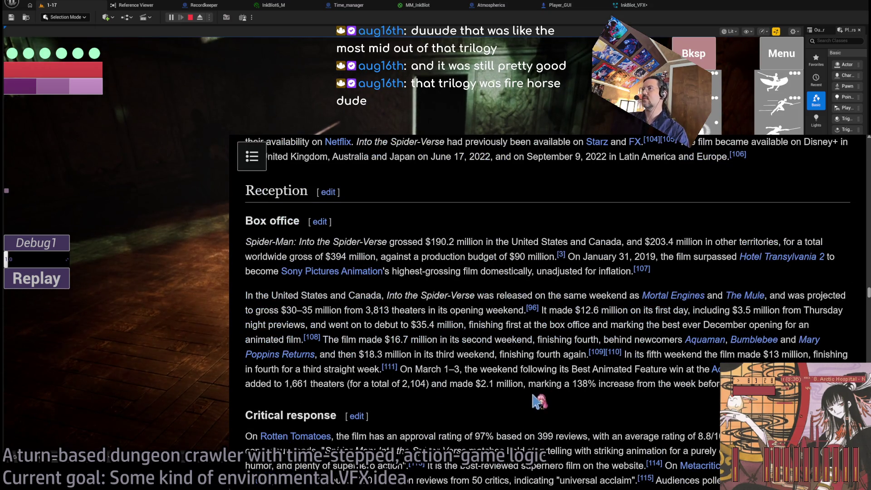
pyautogui.scroll(20, 572, 415)
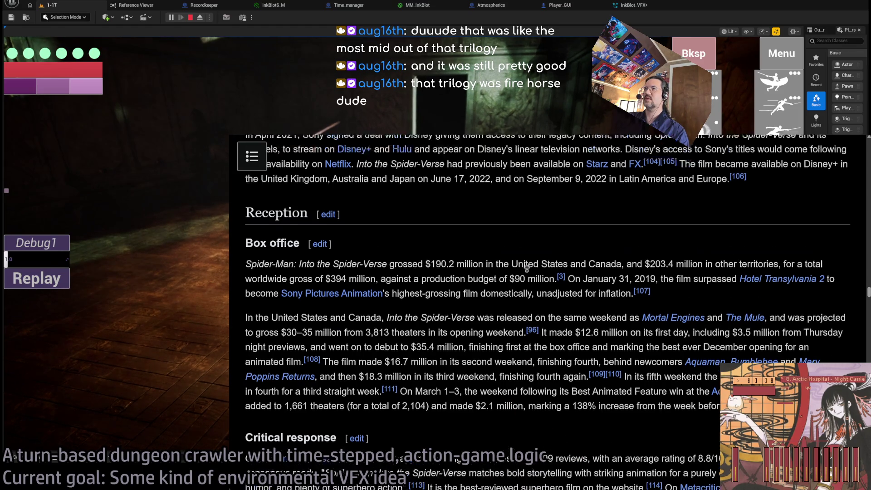
pyautogui.scroll(15, 569, 327)
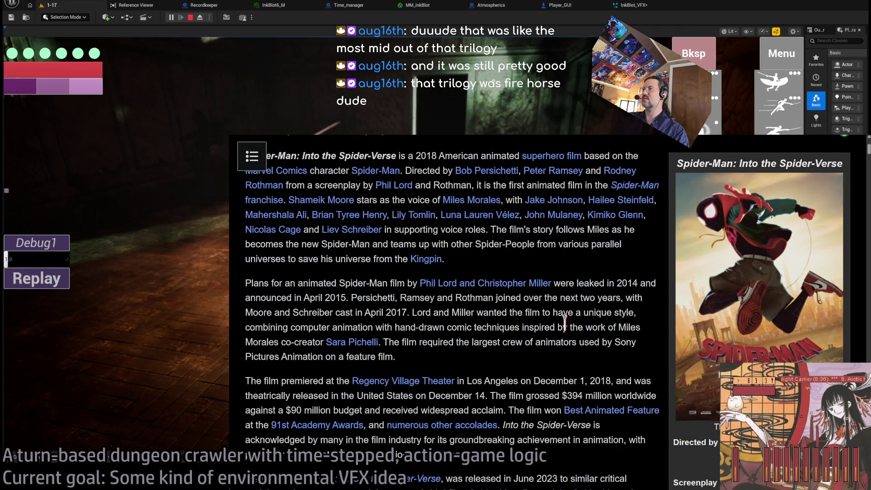
pyautogui.scroll(-15, 606, 327)
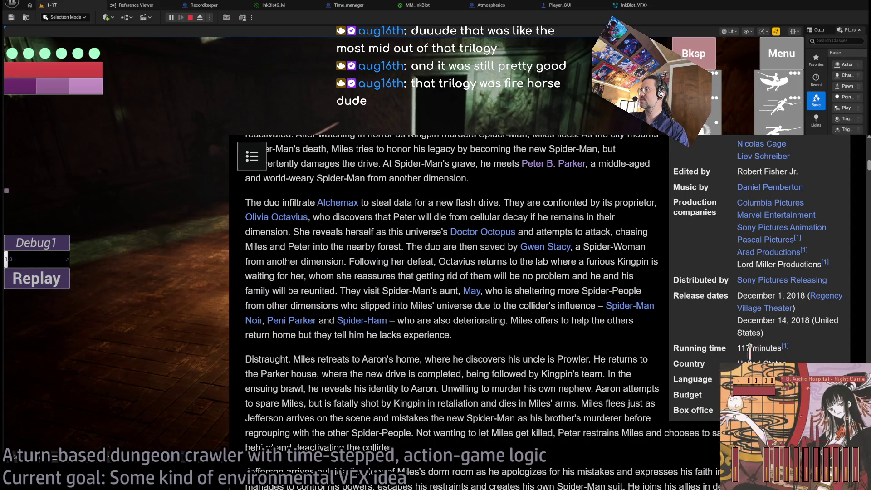
pyautogui.scroll(-20, 352, 332)
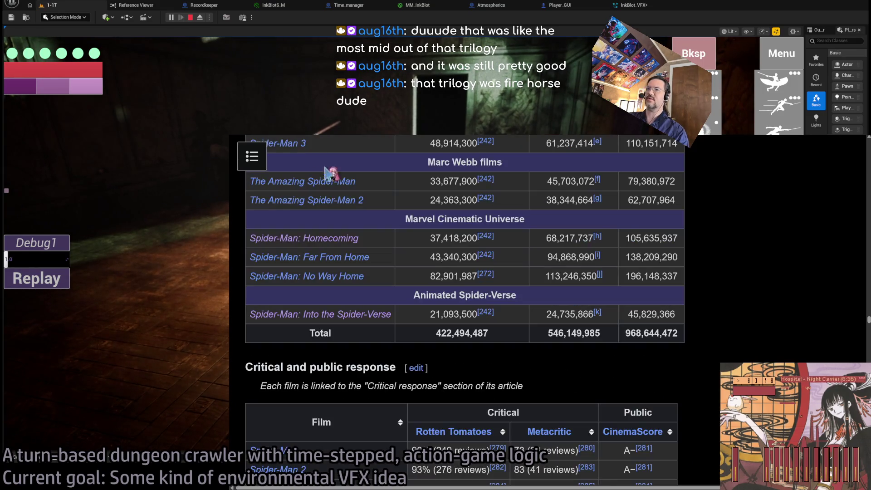
pyautogui.moveTo(399, 295); pyautogui.dragTo(690, 346)
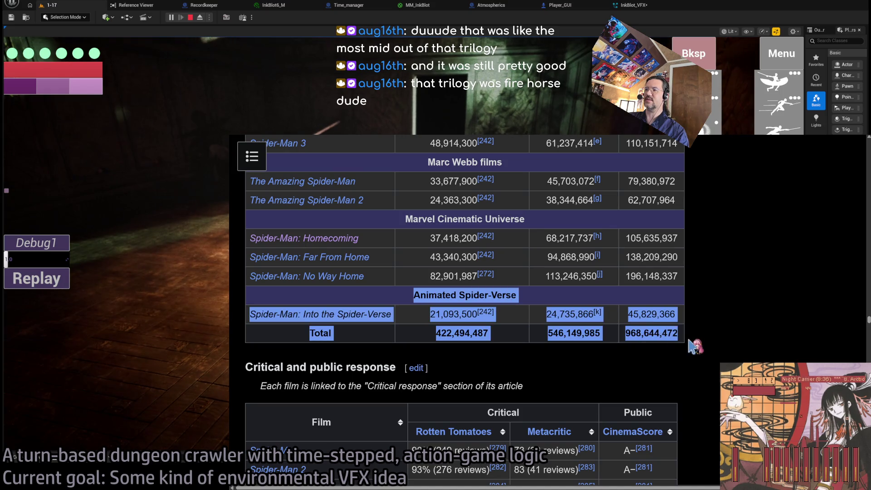
pyautogui.click(694, 346)
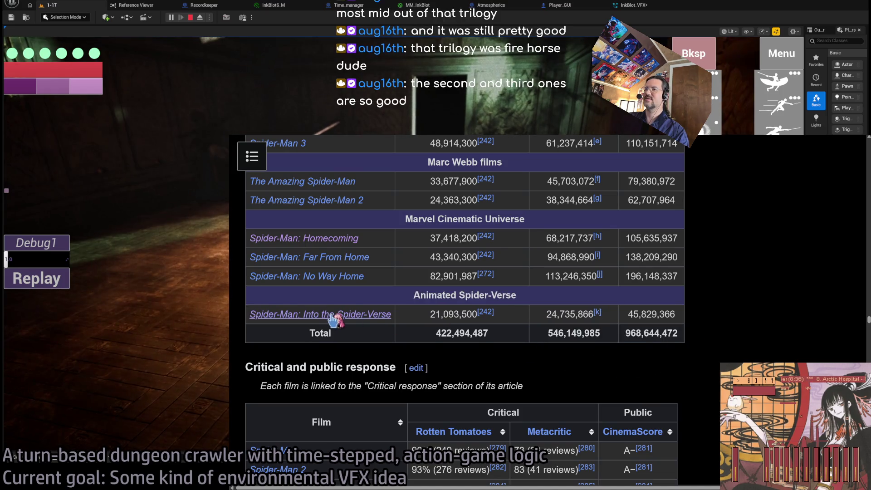
# - Open the Spider-Man: Into the Spider-Verse article and read its opening paragraphs
pyautogui.click(335, 318)
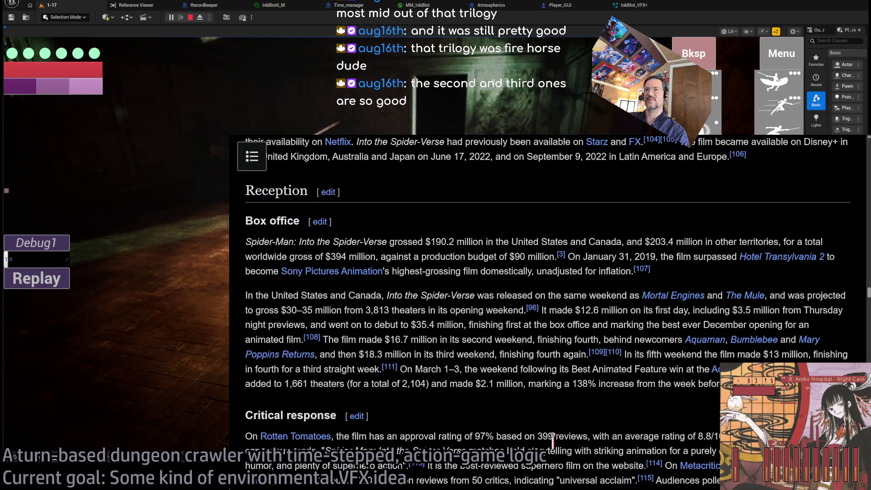
pyautogui.scroll(15, 511, 170)
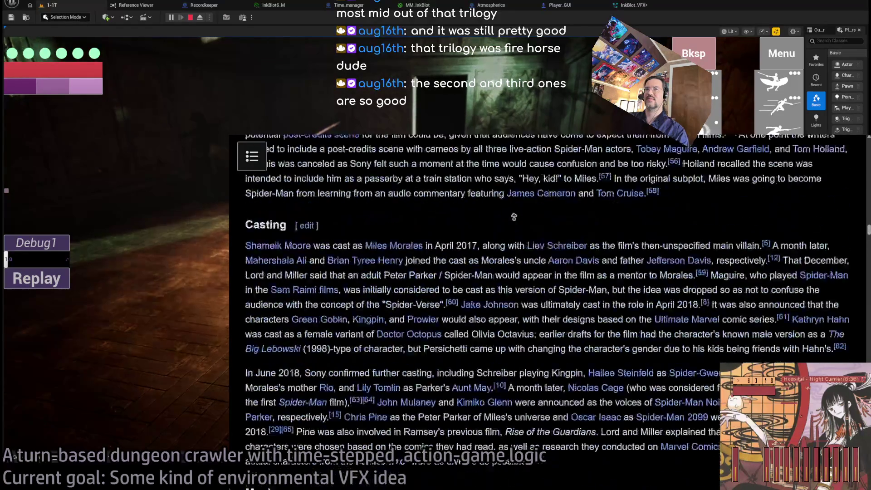
pyautogui.scroll(10, 511, 170)
pyautogui.scroll(-2, 500, 346)
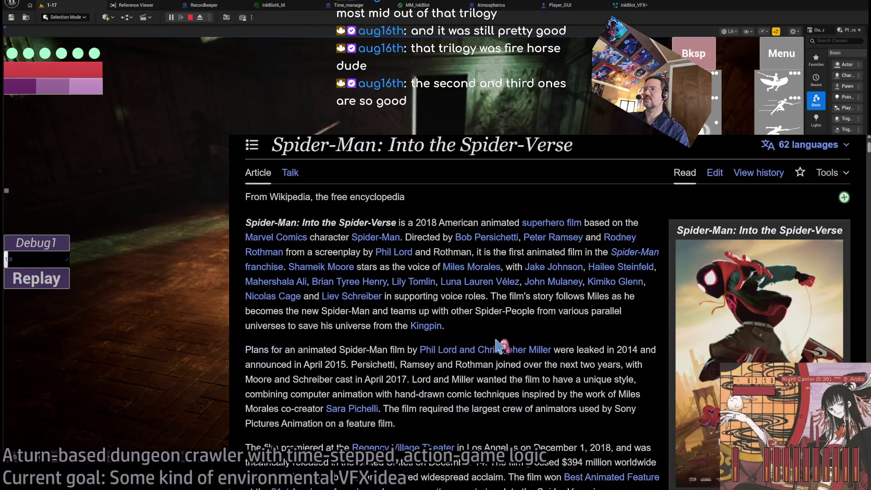
pyautogui.moveTo(245, 349)
pyautogui.mouseDown()
pyautogui.moveTo(640, 409)
pyautogui.moveTo(512, 391)
pyautogui.moveTo(590, 443)
pyautogui.mouseUp()
pyautogui.scroll(-2, 513, 390)
pyautogui.scroll(-3, 590, 443)
pyautogui.moveTo(558, 366)
pyautogui.mouseDown()
pyautogui.moveTo(565, 376)
pyautogui.moveTo(526, 329)
pyautogui.moveTo(249, 285)
pyautogui.moveTo(553, 376)
pyautogui.moveTo(577, 428)
pyautogui.mouseUp()
pyautogui.scroll(6, 545, 354)
pyautogui.click(548, 396)
pyautogui.hotkey('alt', 'Tab')
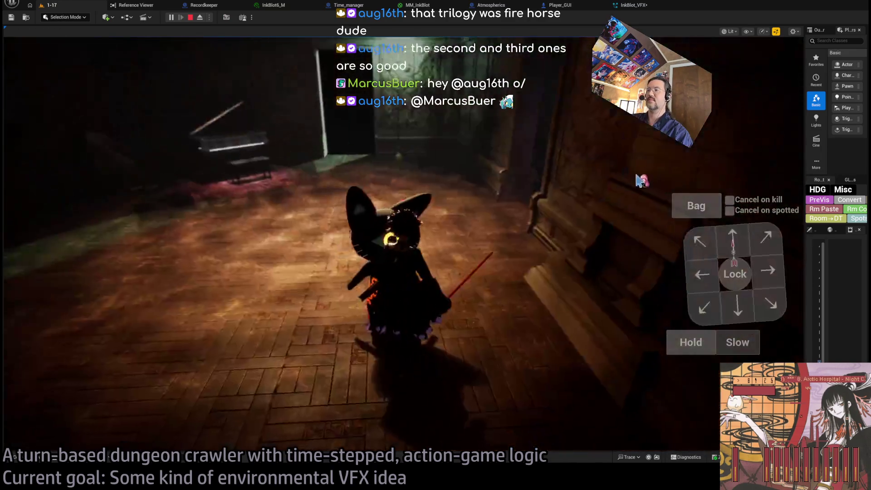
# - Restore the touch overlay, run three combat turns with a queued skill, then stop and return to InkBlot_VFX
pyautogui.click(517, 170)
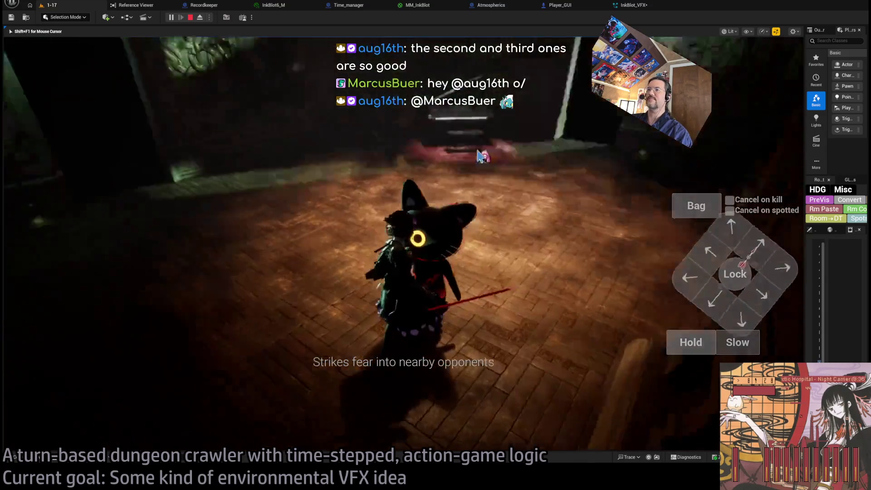
pyautogui.hotkey('shift', 'F1')
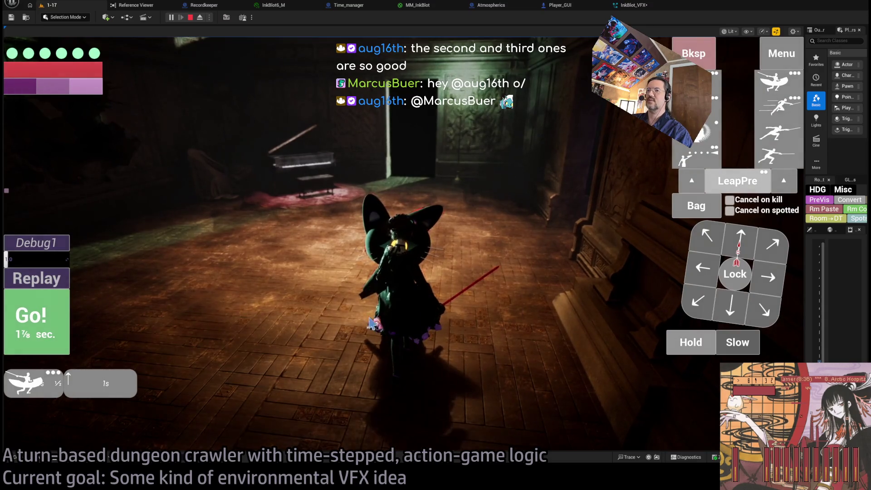
pyautogui.click(36, 320)
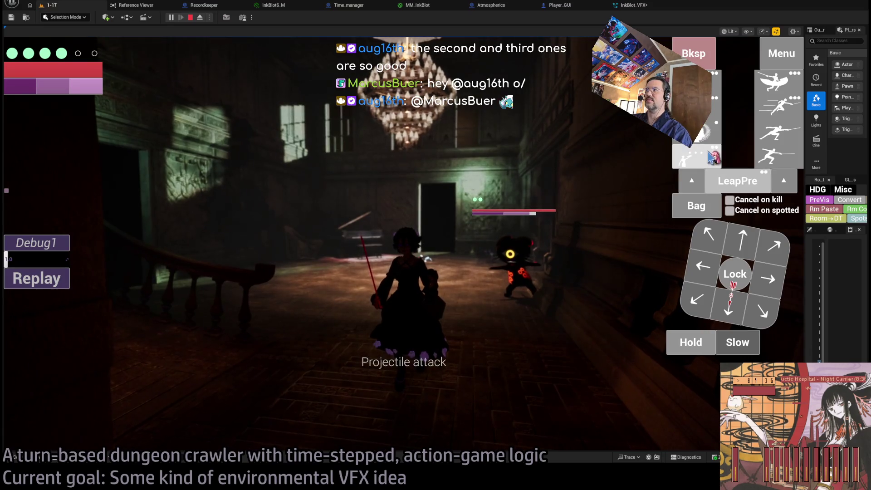
pyautogui.click(711, 158)
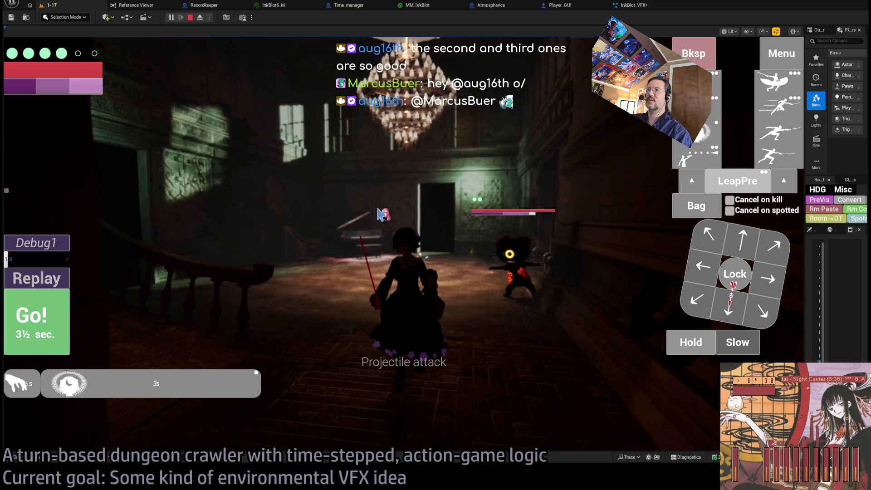
pyautogui.click(36, 320)
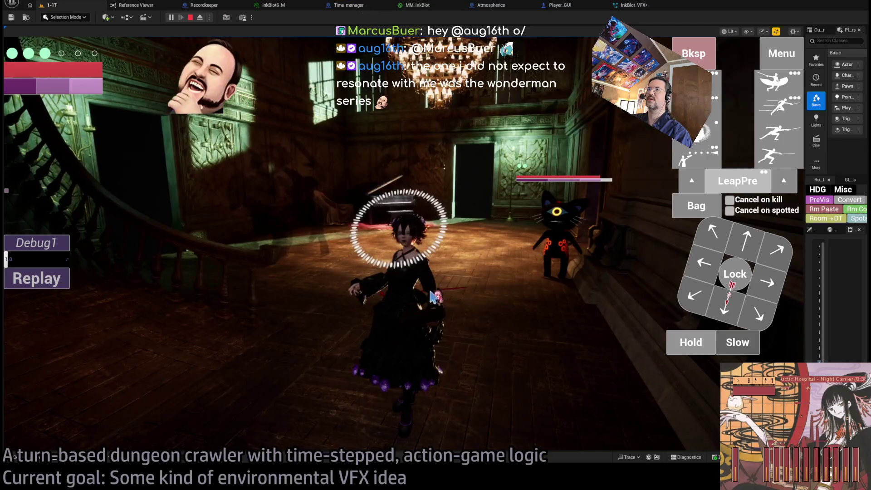
pyautogui.click(37, 318)
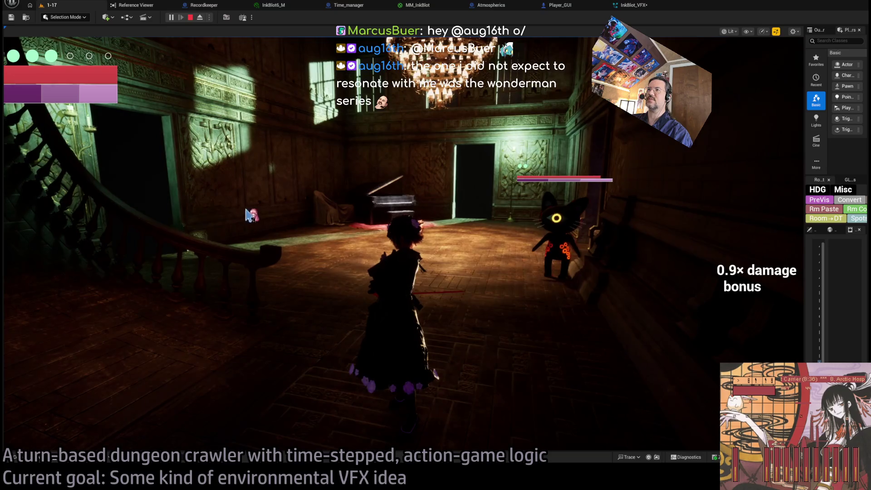
pyautogui.press('Escape')
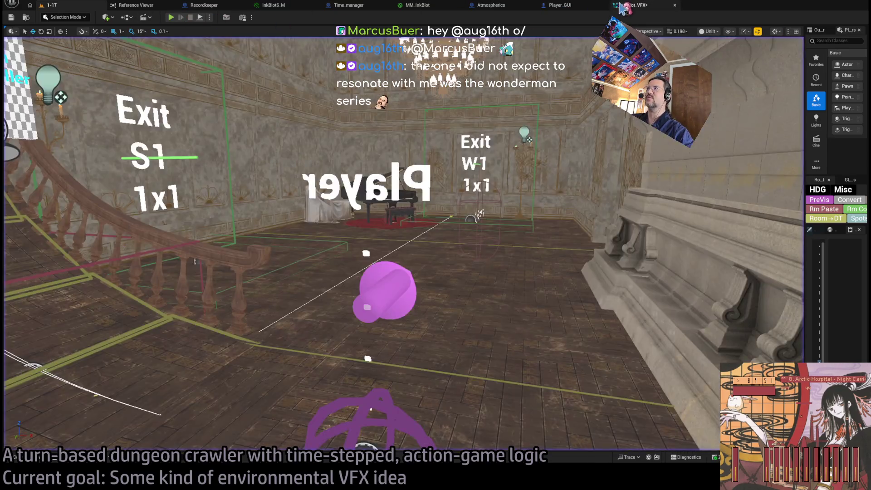
pyautogui.click(626, 9)
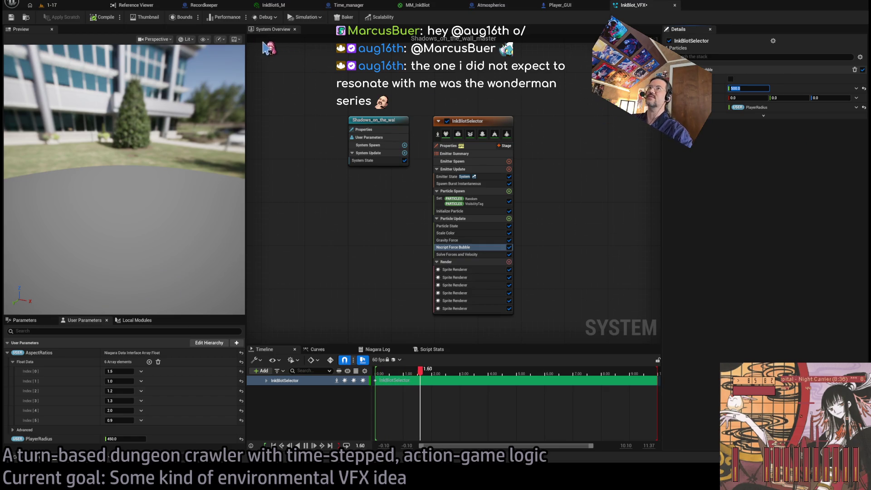
# - Play level 1-17, queue a move with Hold, run three turns, then return to InkBlot_VFX
pyautogui.click(78, 7)
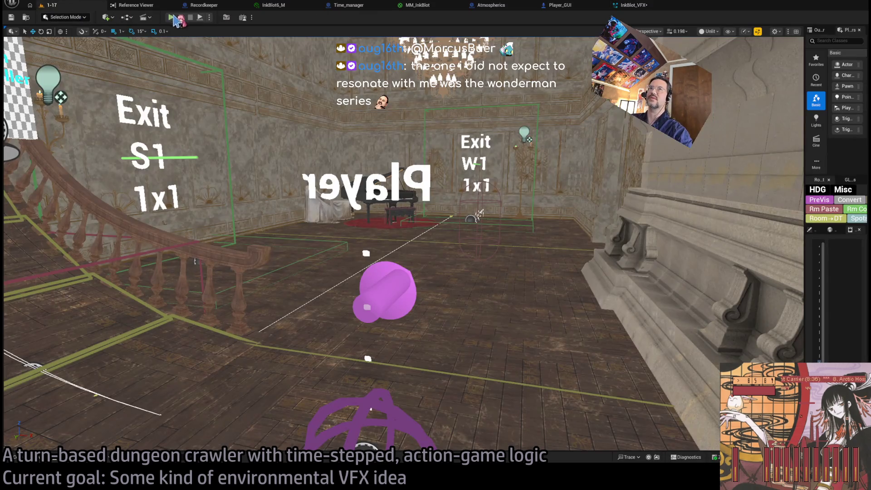
pyautogui.hotkey('alt', 'p')
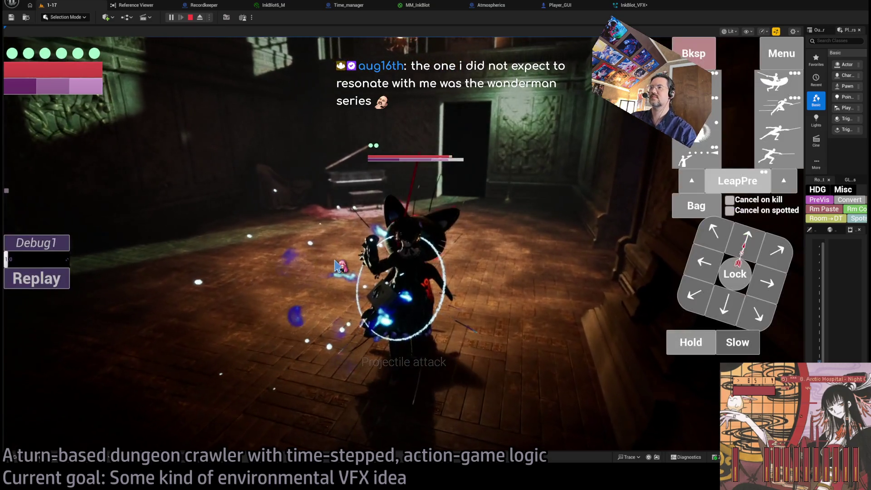
pyautogui.click(732, 306)
pyautogui.click(691, 342)
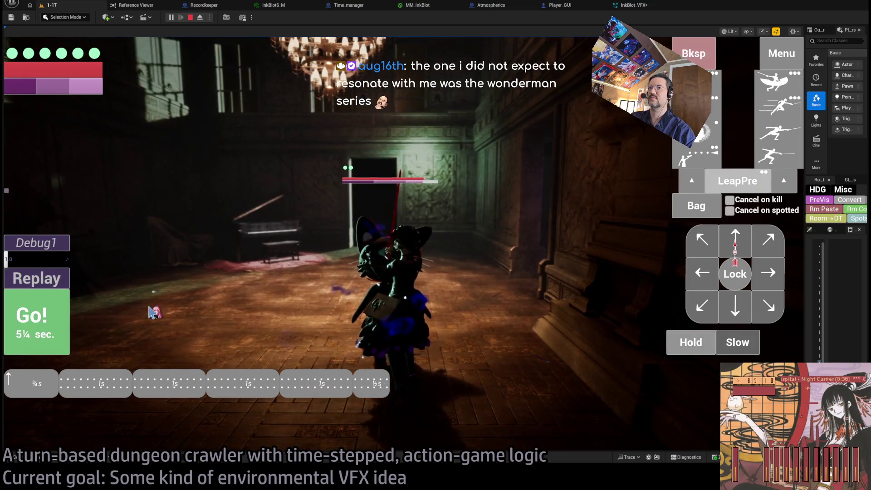
pyautogui.click(36, 318)
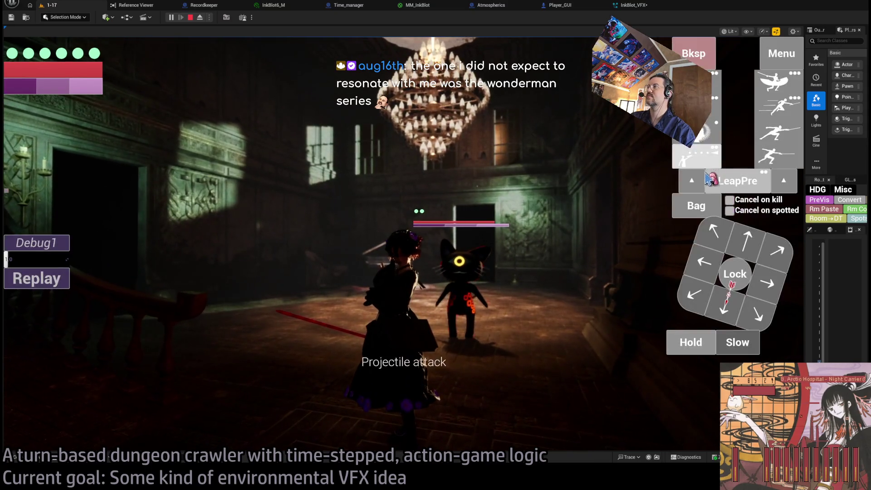
pyautogui.click(713, 146)
pyautogui.click(34, 318)
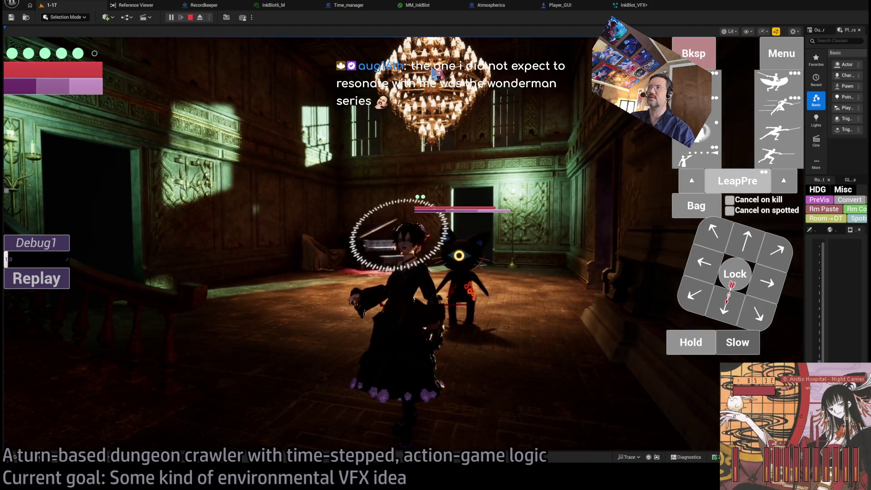
pyautogui.click(637, 7)
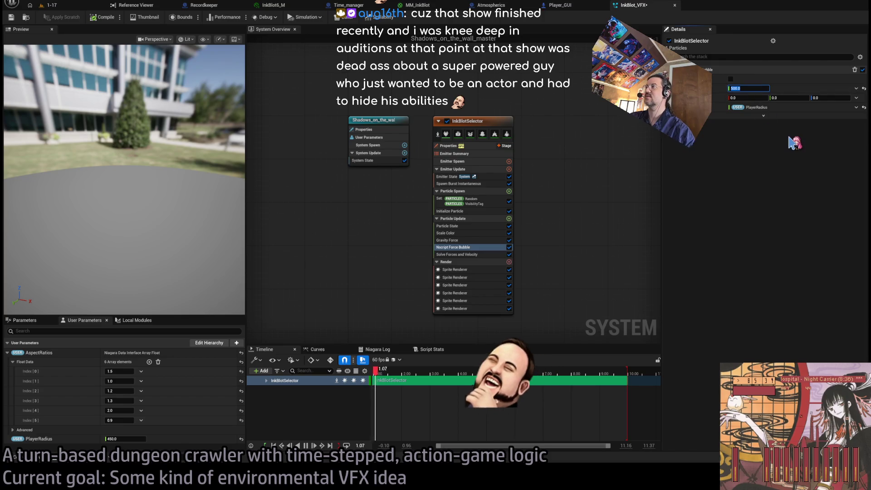
# - Commit the value 300.0, then stop the running 1-17 play session
pyautogui.press('Return')
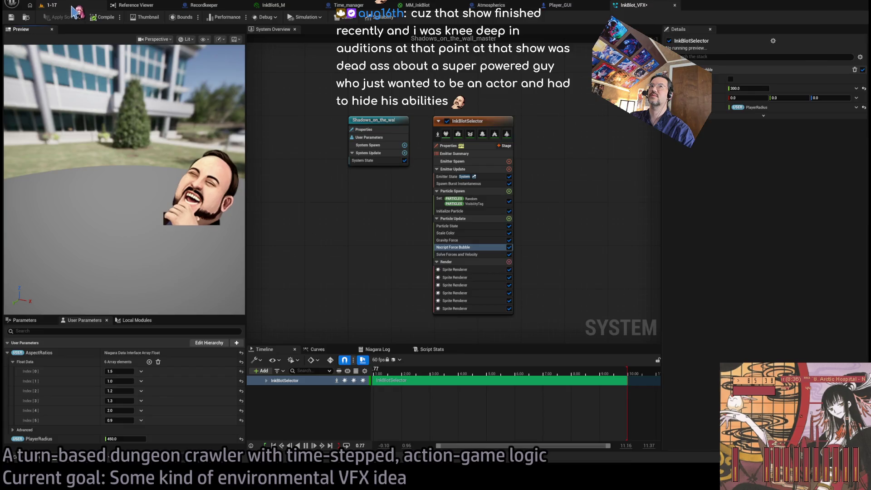
pyautogui.click(69, 5)
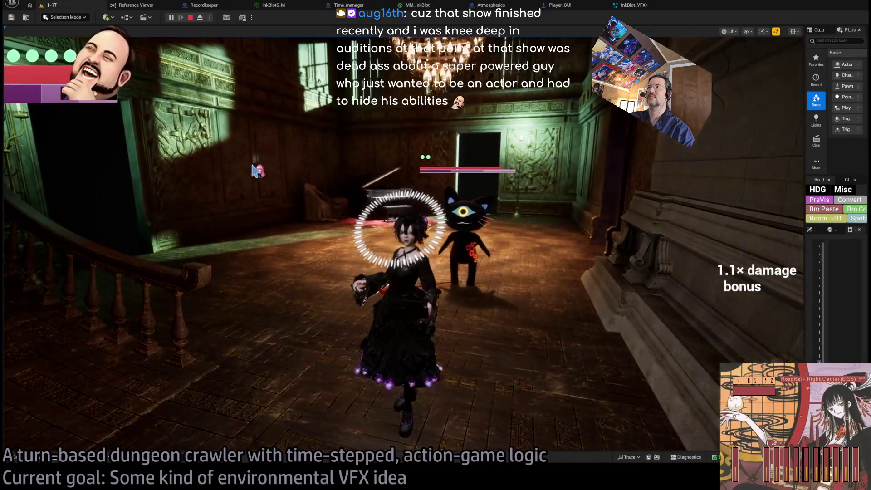
pyautogui.press('Escape')
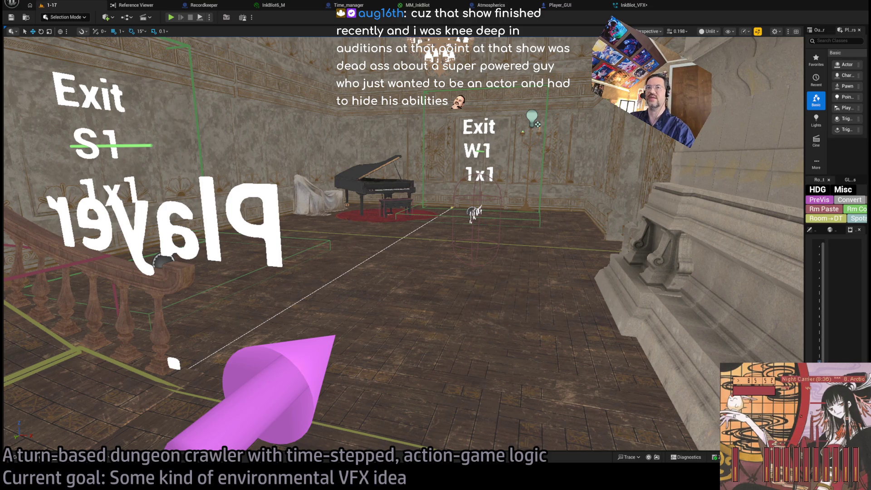
# - Read the Wonder Man (miniseries) article and its linked Wonder Man character article
pyautogui.hotkey('alt', 'Tab')
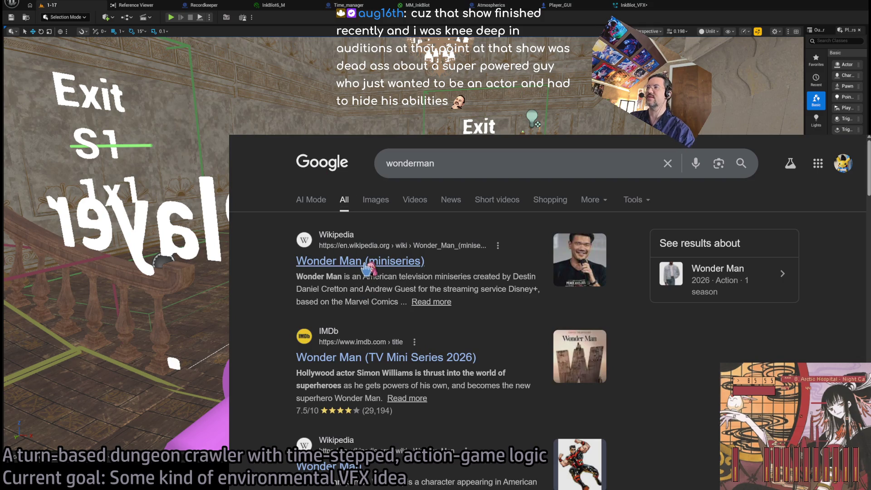
pyautogui.click(363, 262)
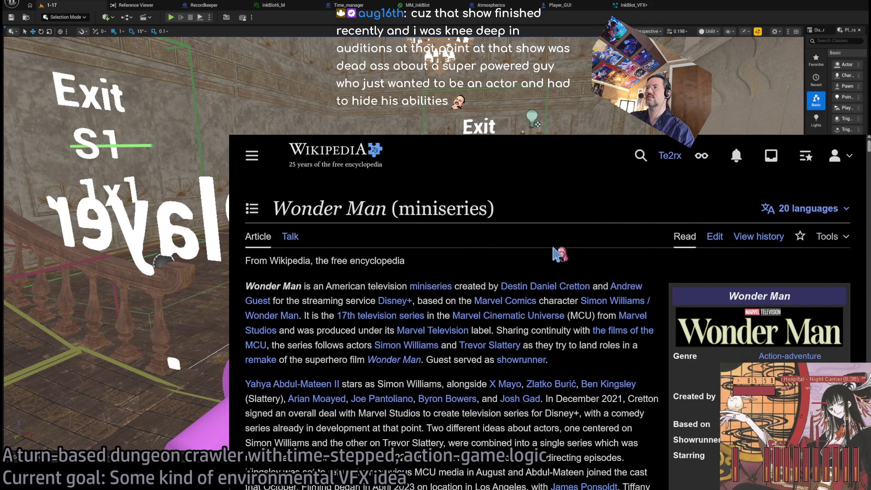
pyautogui.middleClick(319, 295)
pyautogui.scroll(-1, 319, 295)
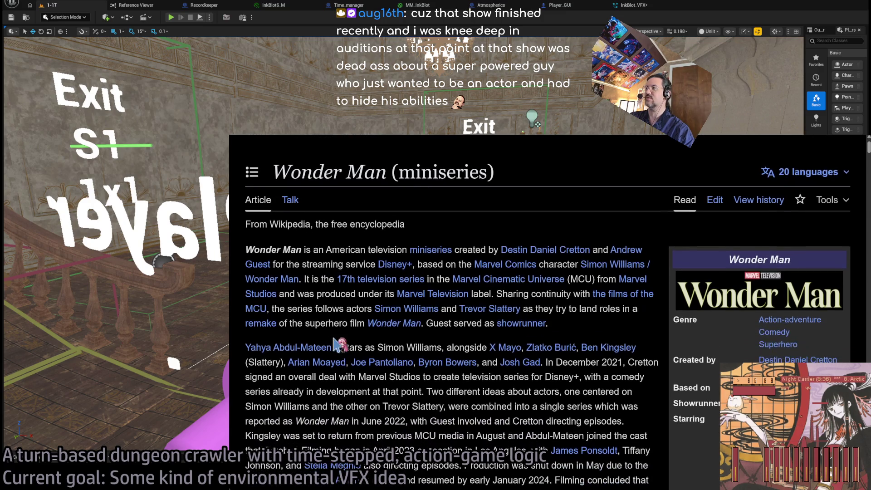
pyautogui.scroll(-10, 567, 331)
pyautogui.scroll(12, 535, 327)
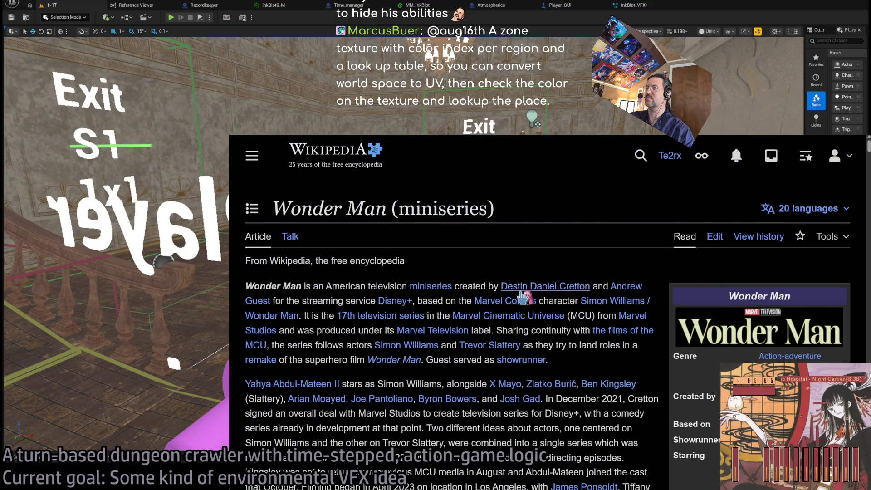
pyautogui.click(274, 316)
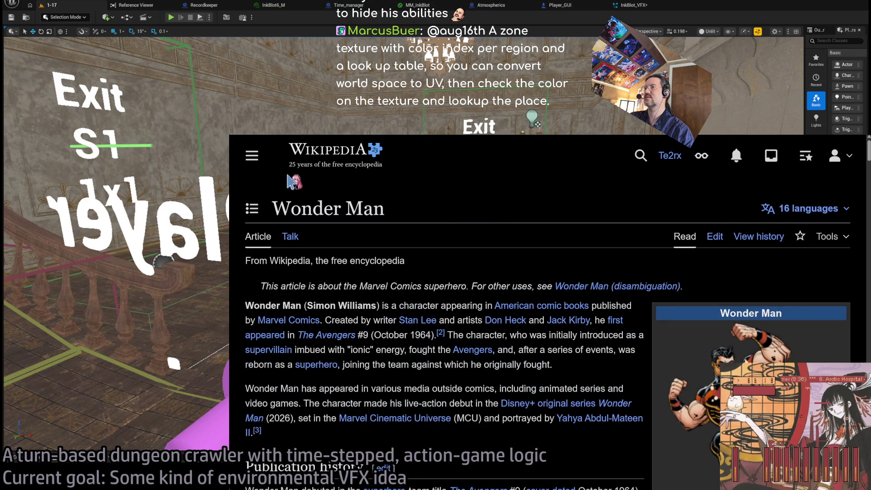
pyautogui.hotkey('alt', 'Left')
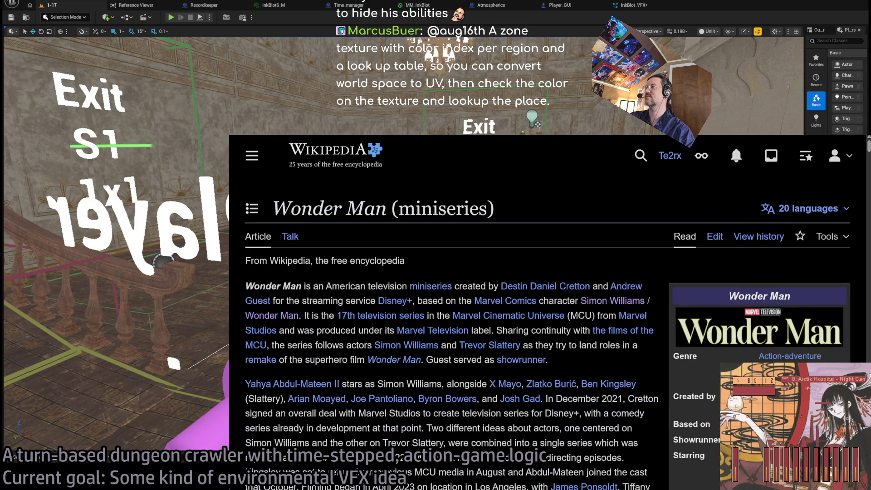
pyautogui.hotkey('alt', 'Left')
# - Back in the editor, fly the view to the doorway by the Player marker and start play
pyautogui.hotkey('alt', 'Tab')
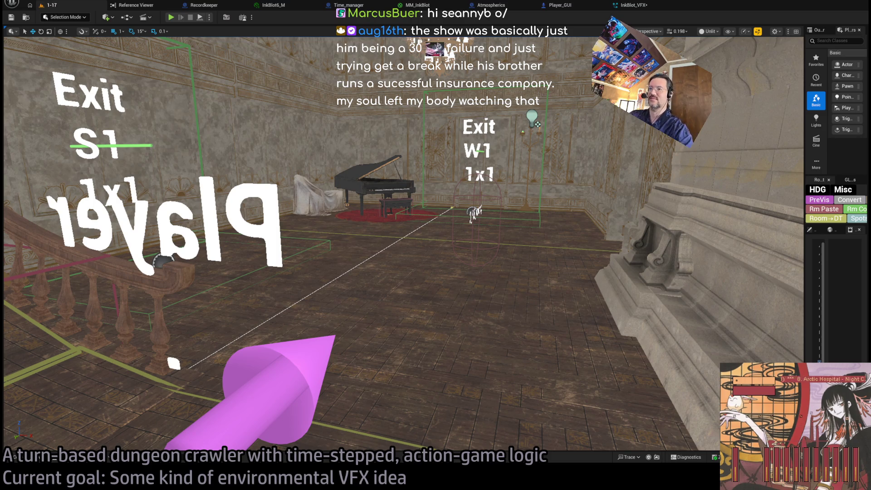
pyautogui.press('w')
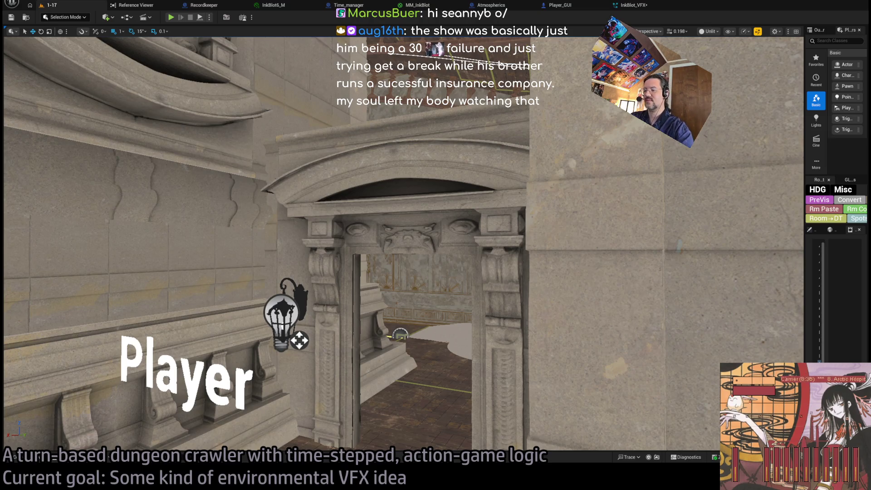
pyautogui.click(171, 18)
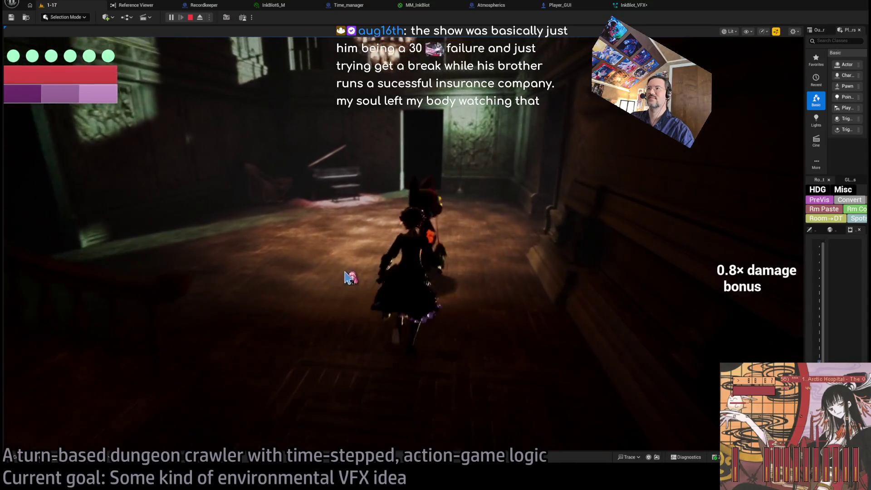
# - Run four combat turns against the cat enemy
pyautogui.click(23, 334)
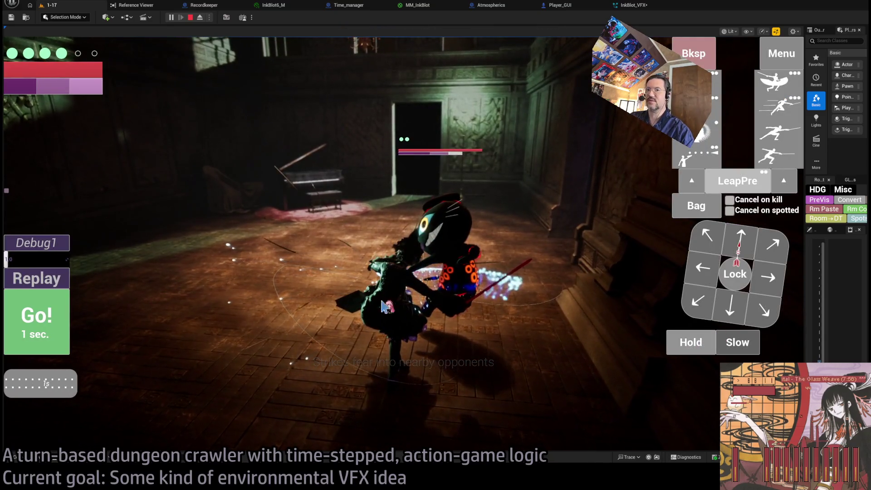
pyautogui.click(41, 297)
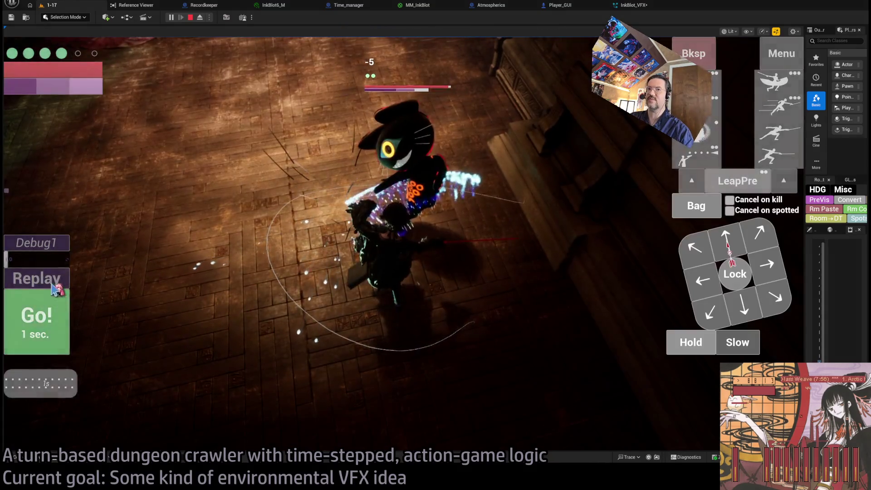
pyautogui.click(54, 300)
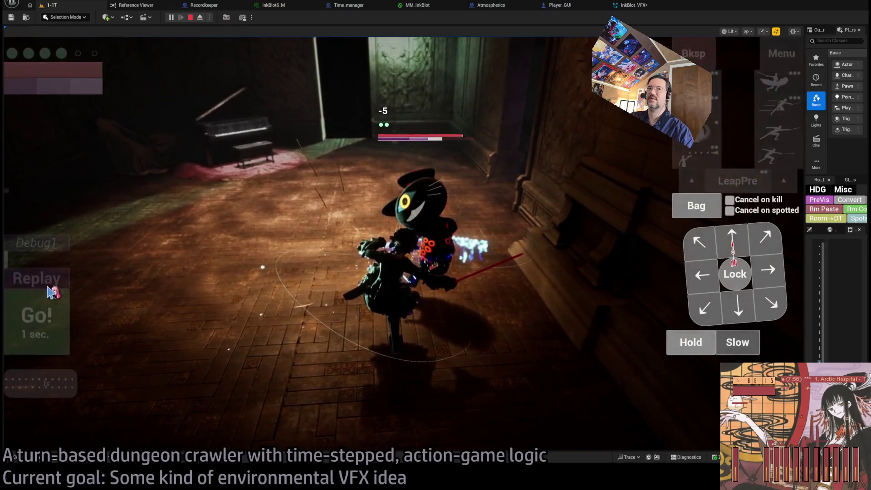
pyautogui.click(53, 286)
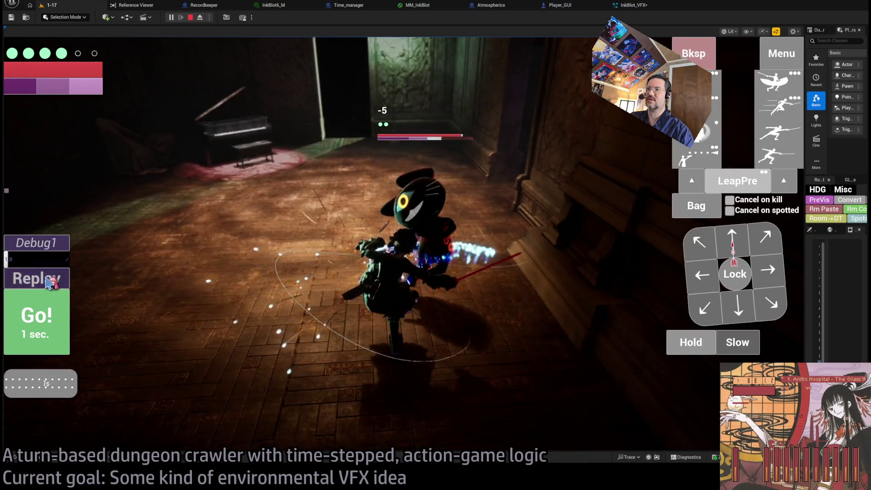
# - Replay the attack four times, then stop play and bring up the project asset list
pyautogui.click(47, 281)
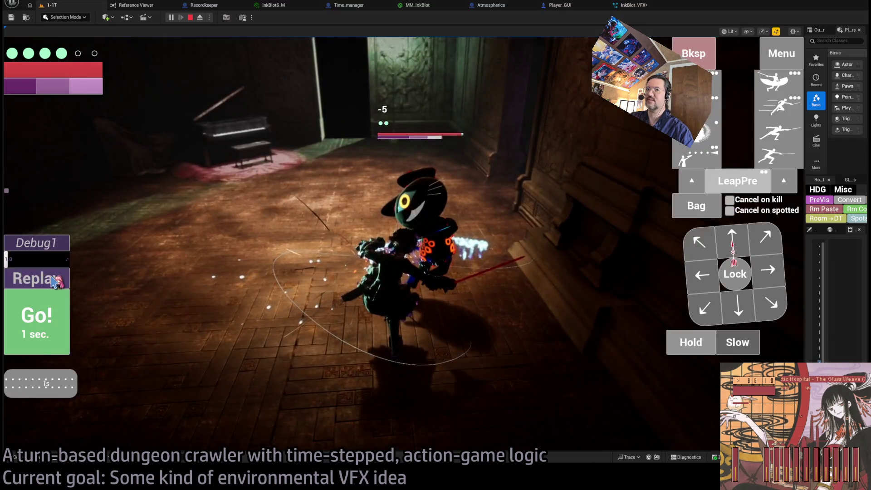
pyautogui.click(55, 281)
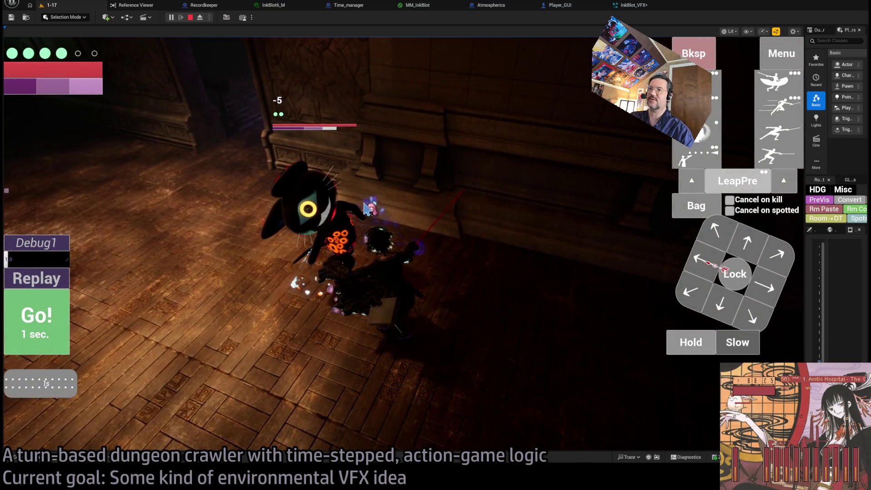
pyautogui.click(57, 282)
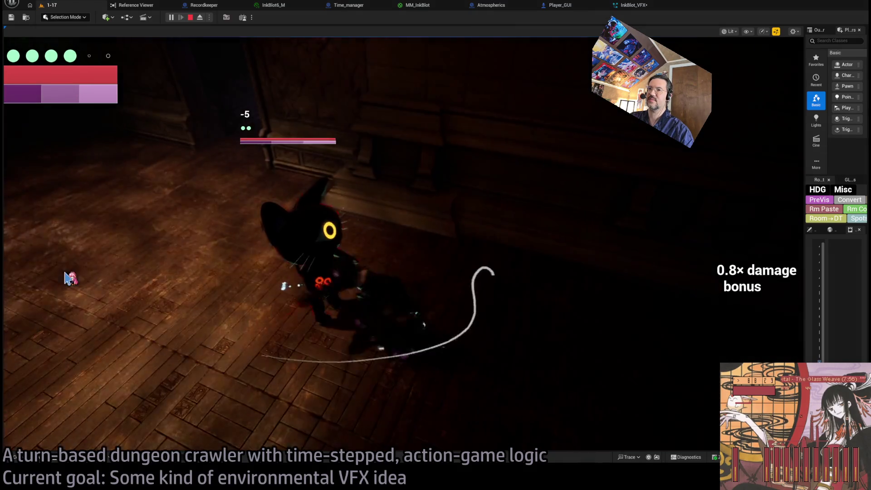
pyautogui.click(64, 278)
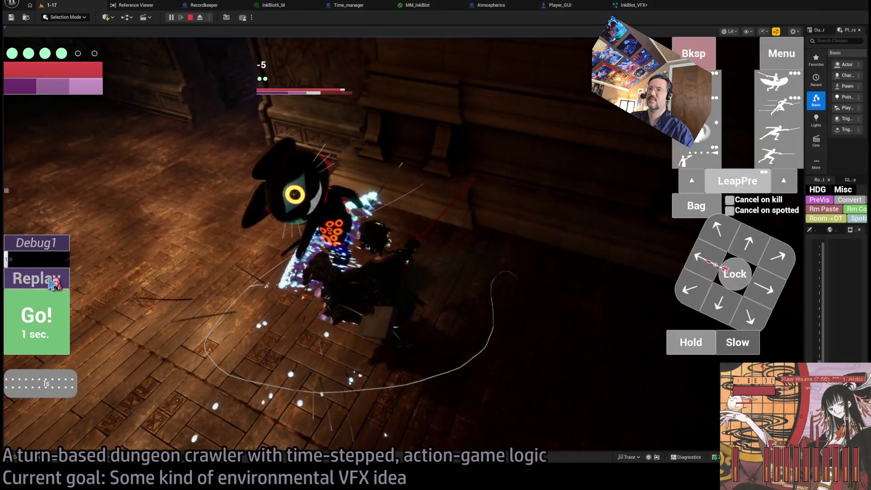
pyautogui.click(191, 20)
pyautogui.hotkey('ctrl', 'p')
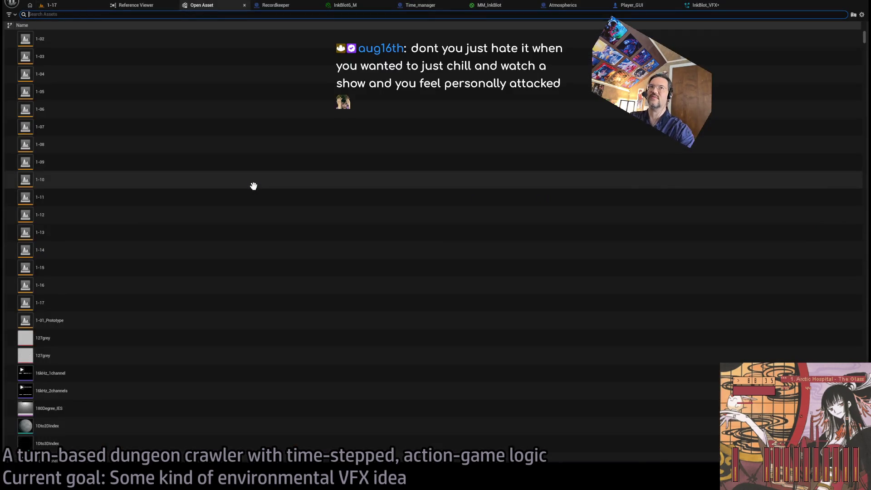
pyautogui.press('Escape')
pyautogui.hotkey('ctrl', 'p')
pyautogui.write('rapier_b0p')
pyautogui.press('BackSpace')
pyautogui.press('BackSpace')
pyautogui.write('p')
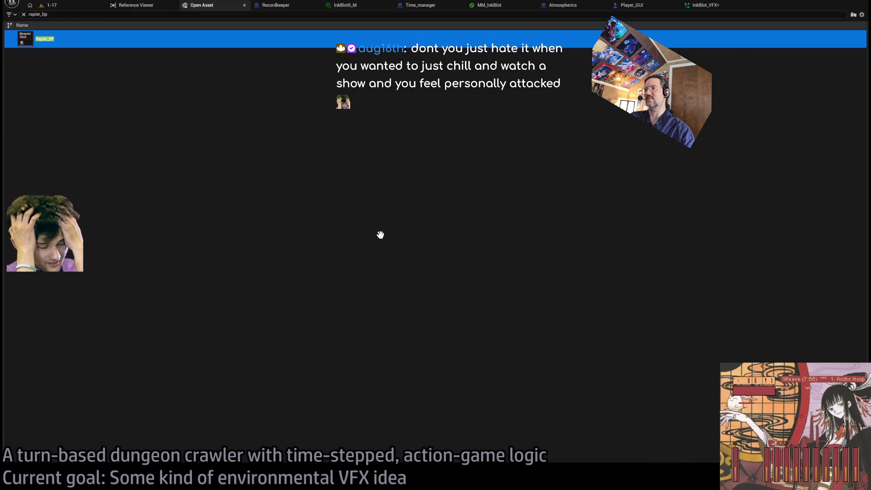
pyautogui.press('Return')
pyautogui.scroll(7, 379, 244)
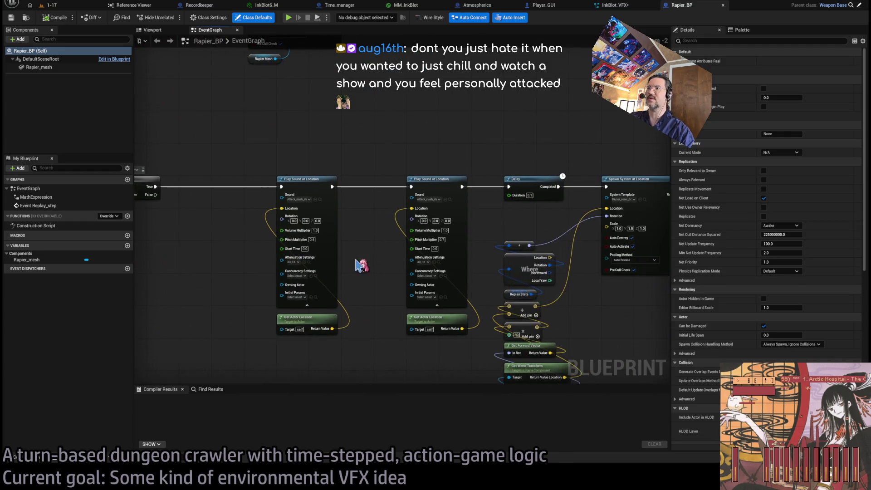
pyautogui.moveTo(394, 259); pyautogui.dragTo(302, 261)
pyautogui.moveTo(483, 254); pyautogui.dragTo(313, 255)
pyautogui.scroll(2, 416, 195)
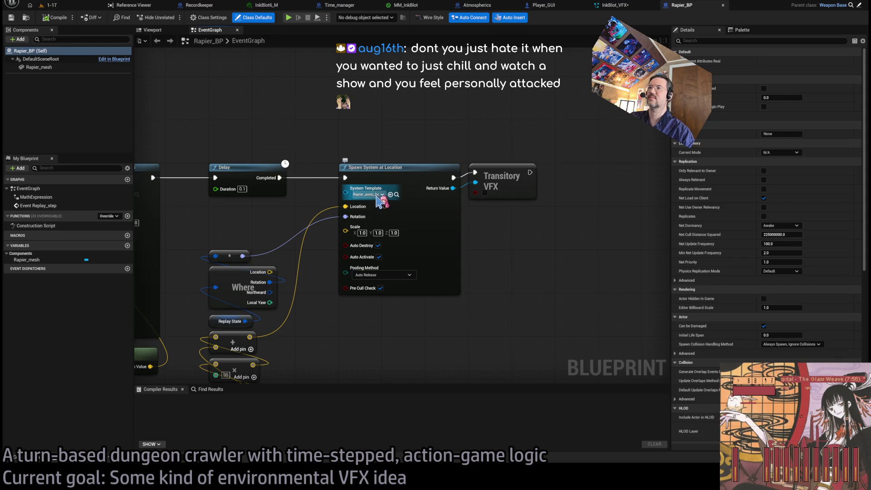
pyautogui.scroll(-8, 379, 199)
pyautogui.click(551, 263)
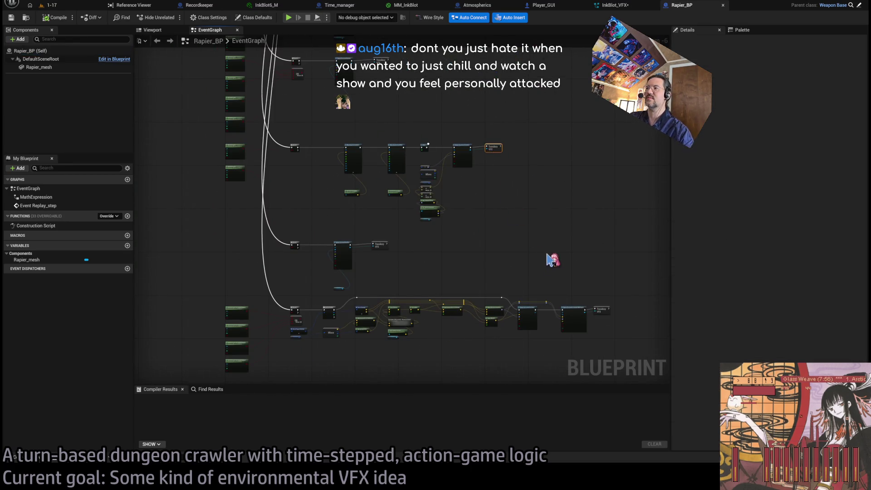
pyautogui.scroll(6, 490, 273)
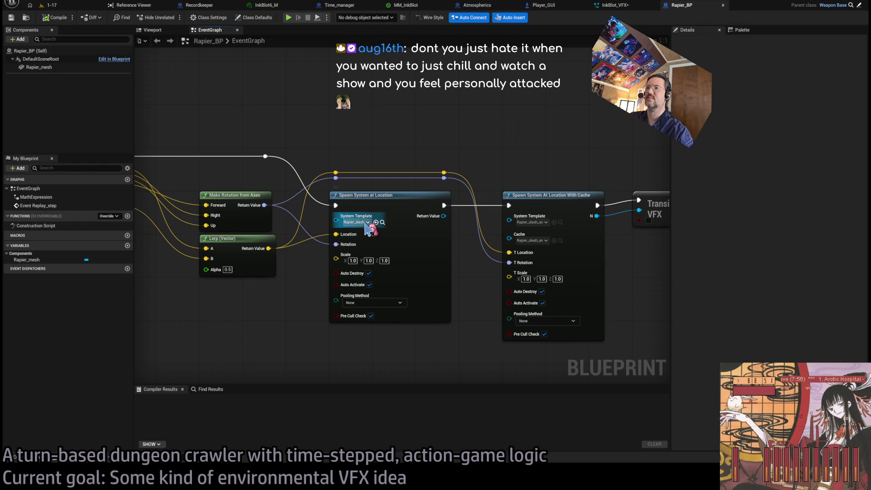
pyautogui.moveTo(366, 229); pyautogui.dragTo(270, 224)
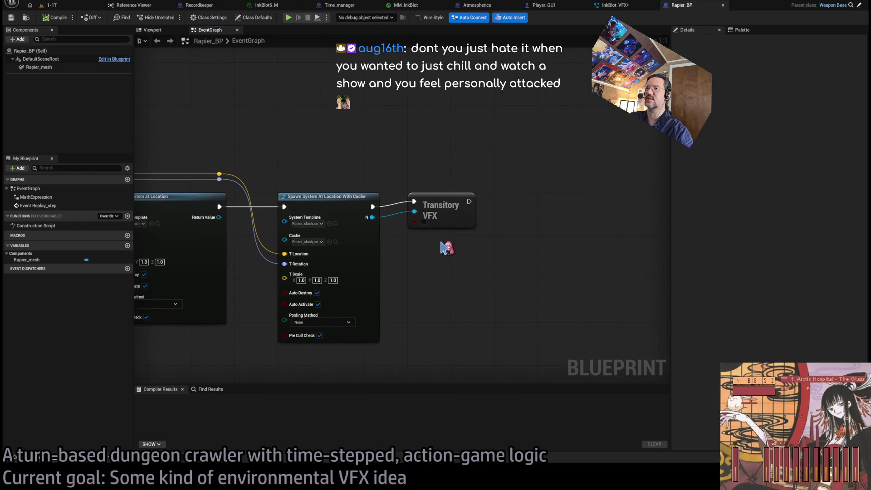
pyautogui.moveTo(442, 247); pyautogui.dragTo(503, 249)
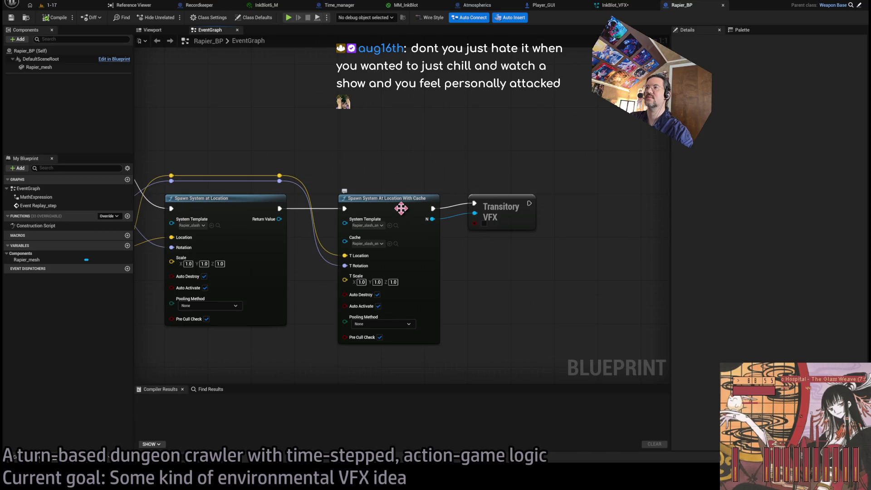
pyautogui.moveTo(468, 190); pyautogui.dragTo(360, 310)
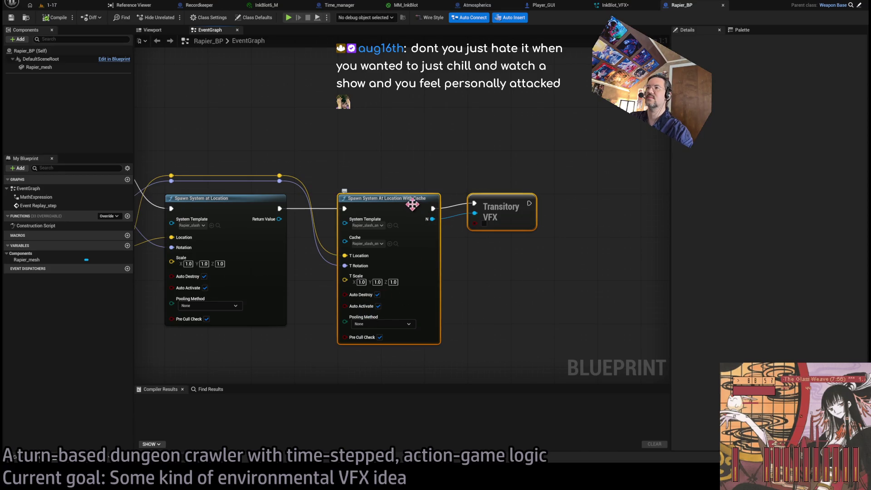
pyautogui.moveTo(401, 201); pyautogui.dragTo(532, 202)
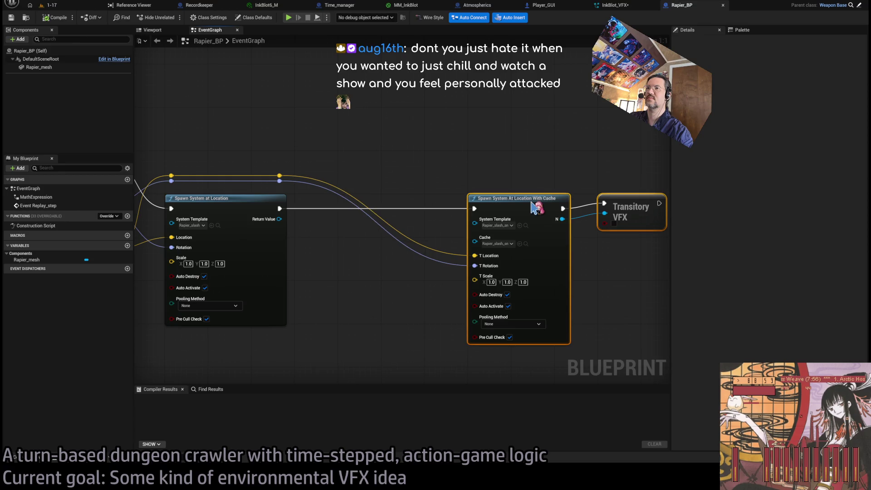
pyautogui.moveTo(427, 236); pyautogui.dragTo(410, 260)
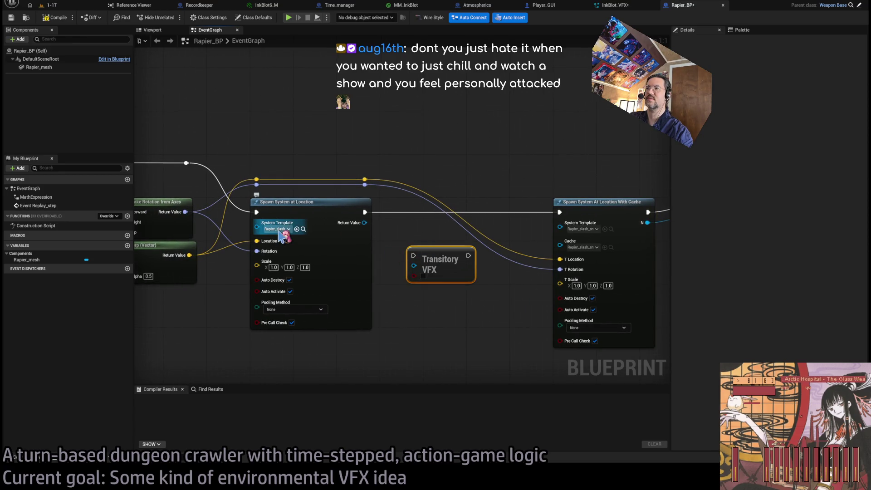
pyautogui.moveTo(431, 262)
pyautogui.mouseDown()
pyautogui.moveTo(407, 212)
pyautogui.moveTo(451, 191)
pyautogui.moveTo(469, 193)
pyautogui.mouseUp()
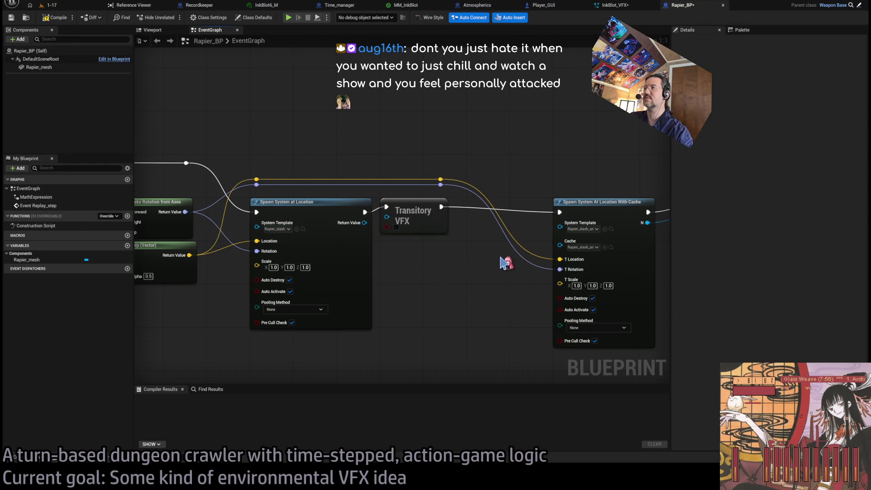
pyautogui.moveTo(505, 261); pyautogui.dragTo(445, 270)
pyautogui.moveTo(529, 243); pyautogui.dragTo(698, 237)
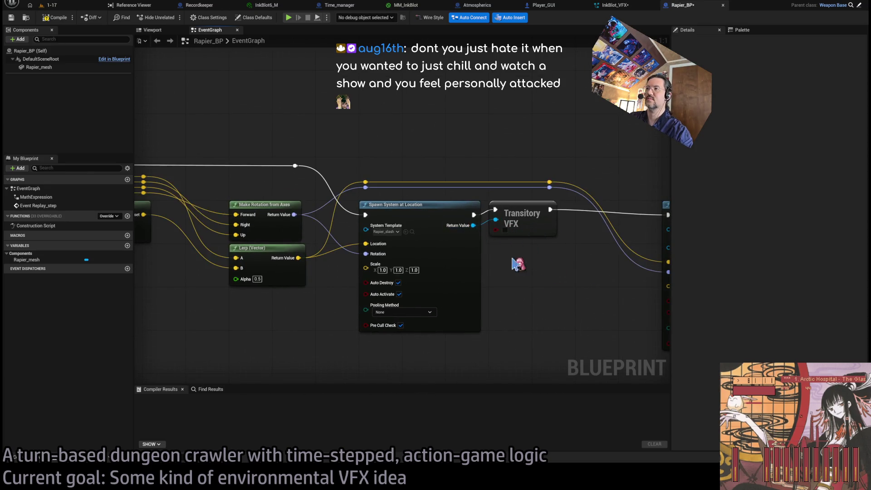
pyautogui.scroll(-3, 521, 268)
pyautogui.moveTo(438, 191)
pyautogui.mouseDown()
pyautogui.moveTo(581, 211)
pyautogui.moveTo(576, 278)
pyautogui.moveTo(550, 288)
pyautogui.moveTo(480, 351)
pyautogui.mouseUp()
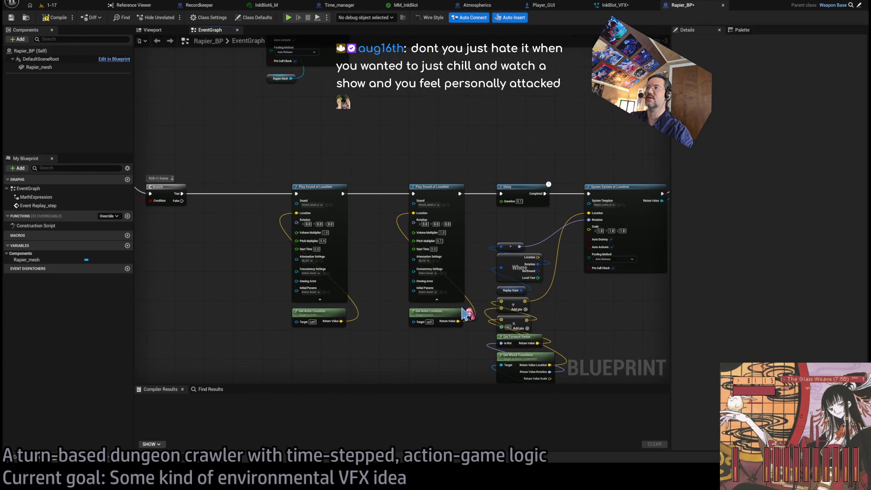
pyautogui.scroll(-5, 464, 313)
pyautogui.scroll(5, 437, 257)
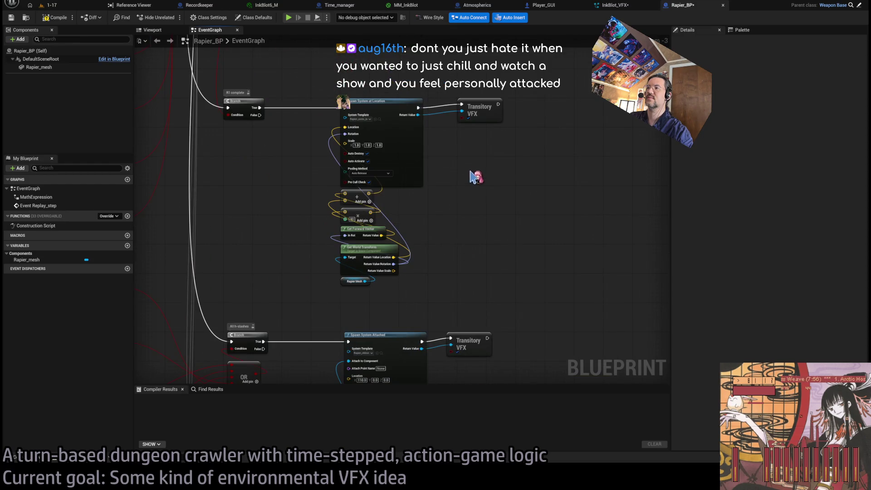
pyautogui.scroll(-3, 467, 368)
pyautogui.scroll(3, 502, 241)
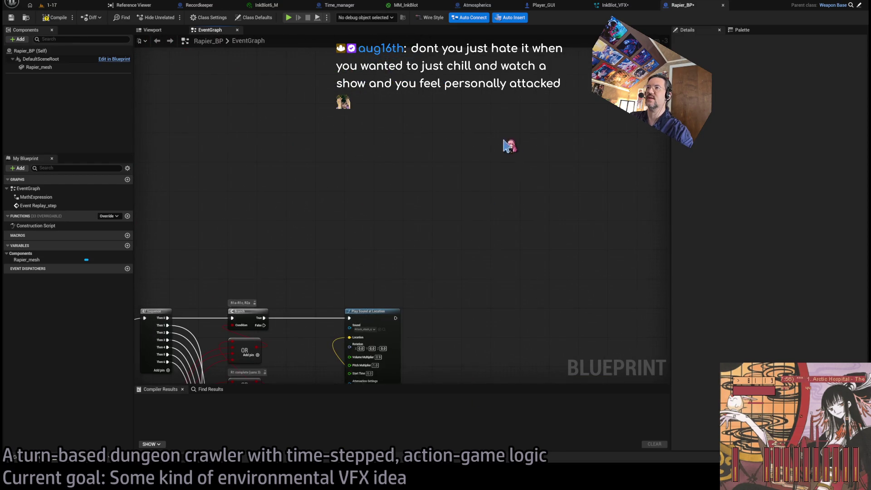
pyautogui.click(68, 7)
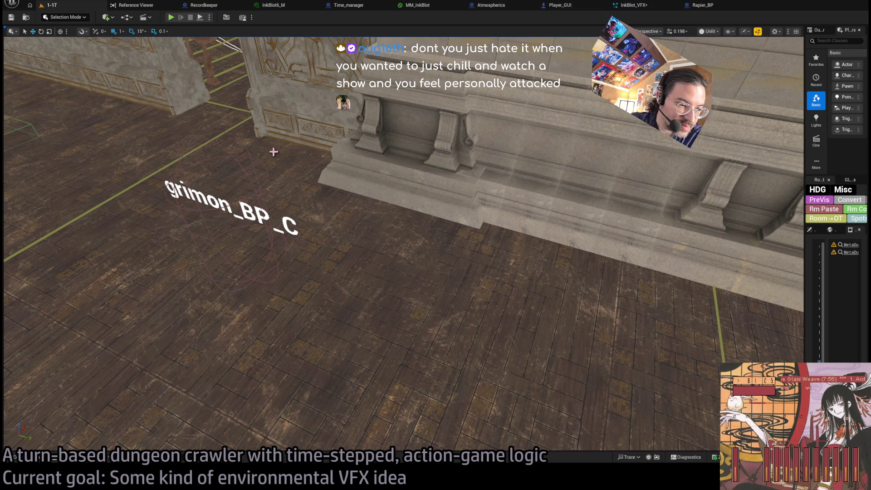
# - Jump to another room, start play, and step the character into the next room
pyautogui.press('1')
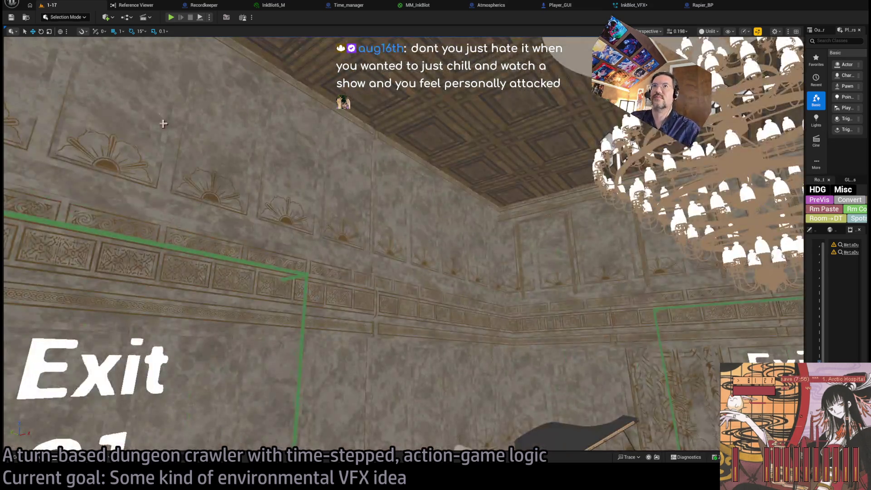
pyautogui.hotkey('alt', 'p')
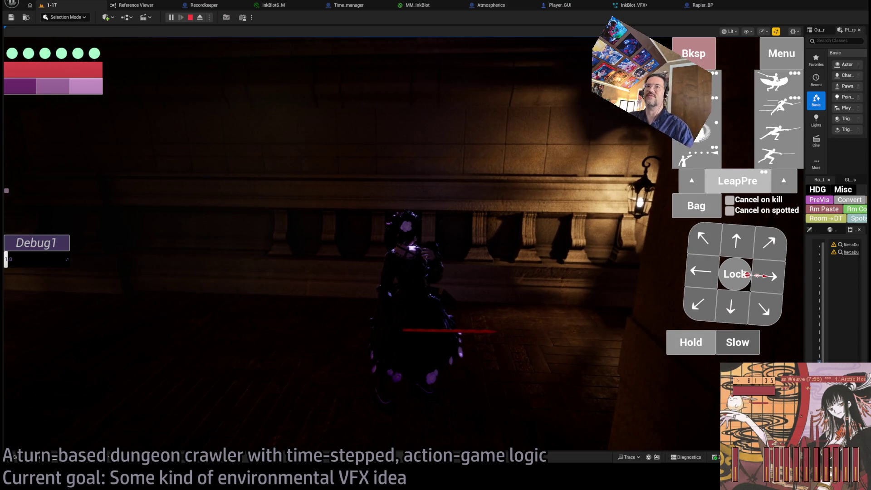
pyautogui.click(734, 243)
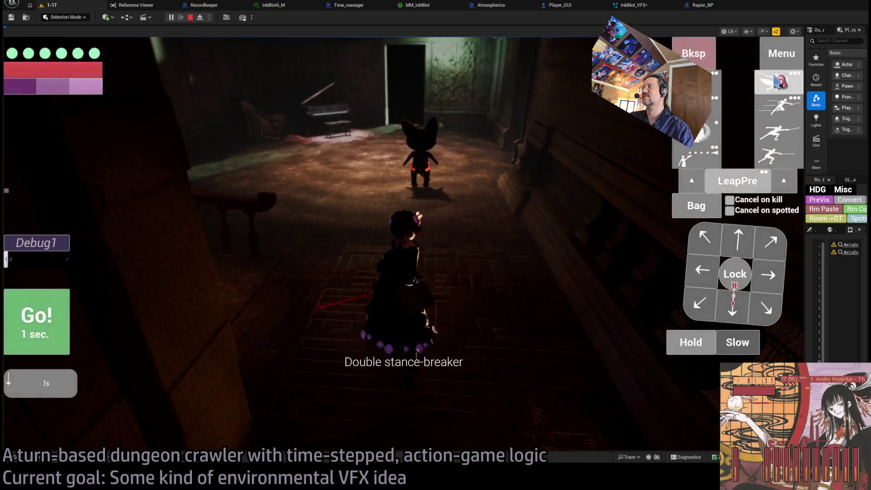
pyautogui.click(779, 91)
pyautogui.click(348, 147)
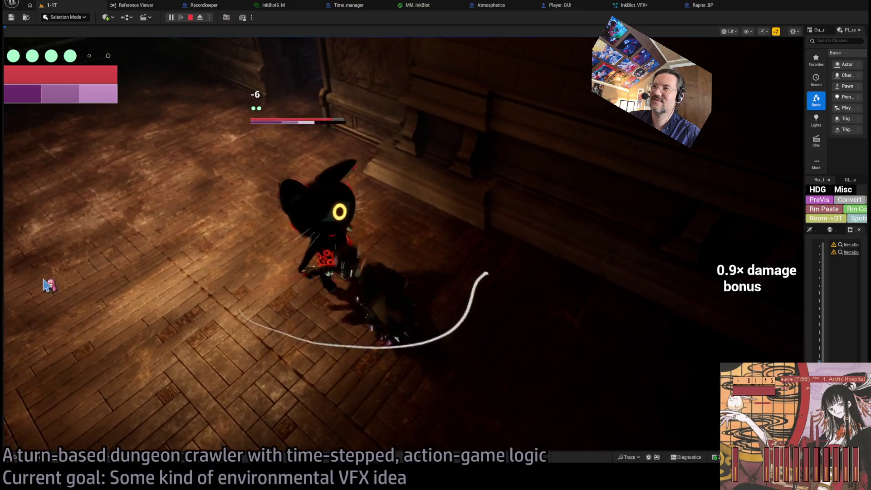
# - Lock onto the cat, land a fear-inducing strike and a lunge, replaying the attack
pyautogui.click(48, 282)
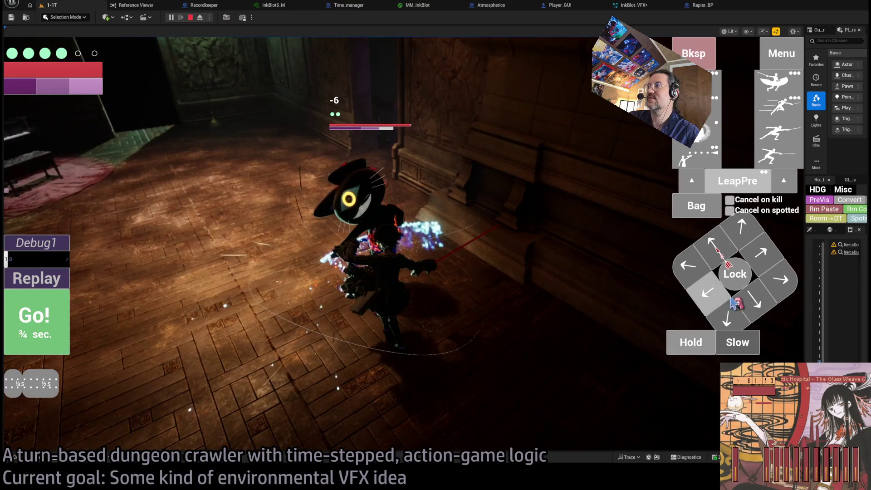
pyautogui.click(735, 274)
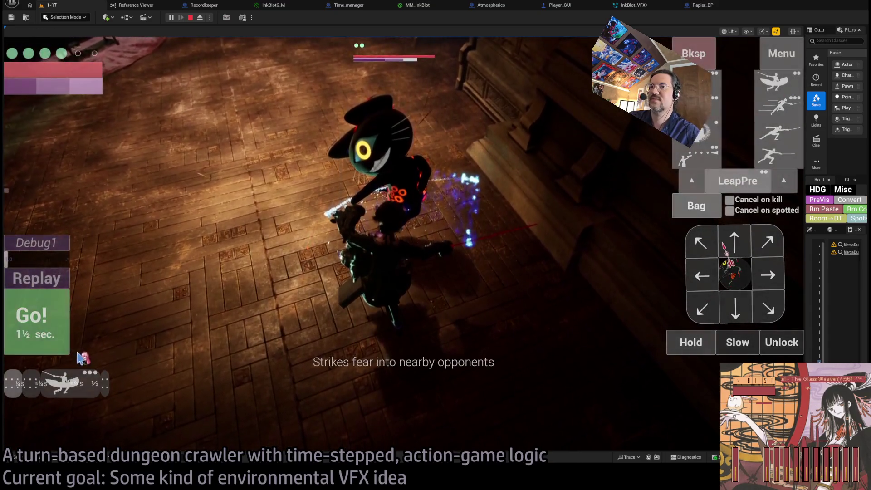
pyautogui.click(779, 132)
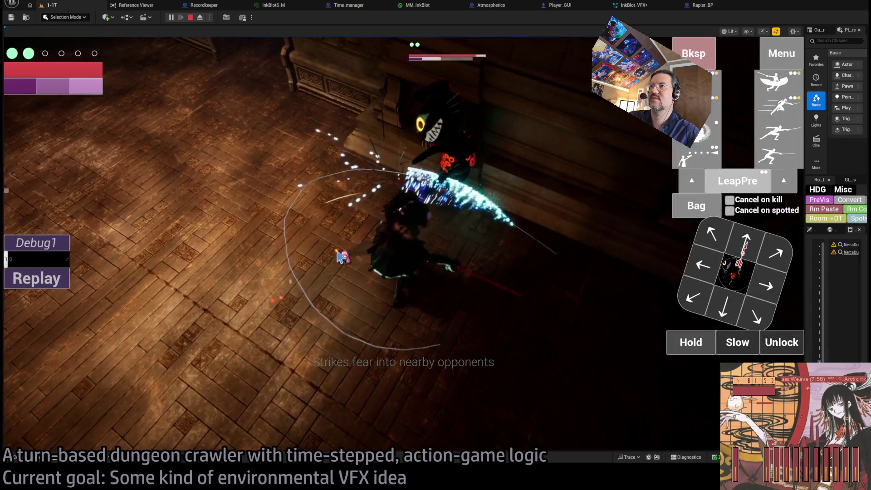
pyautogui.click(54, 277)
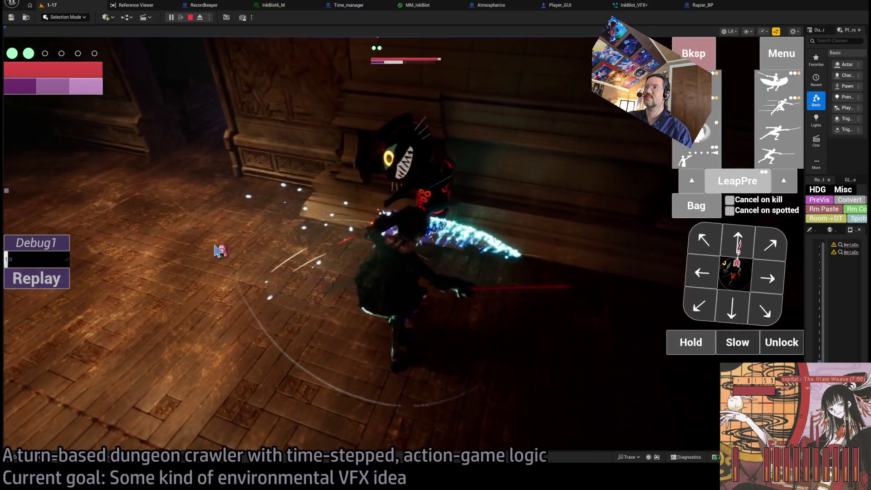
pyautogui.click(790, 152)
pyautogui.click(38, 313)
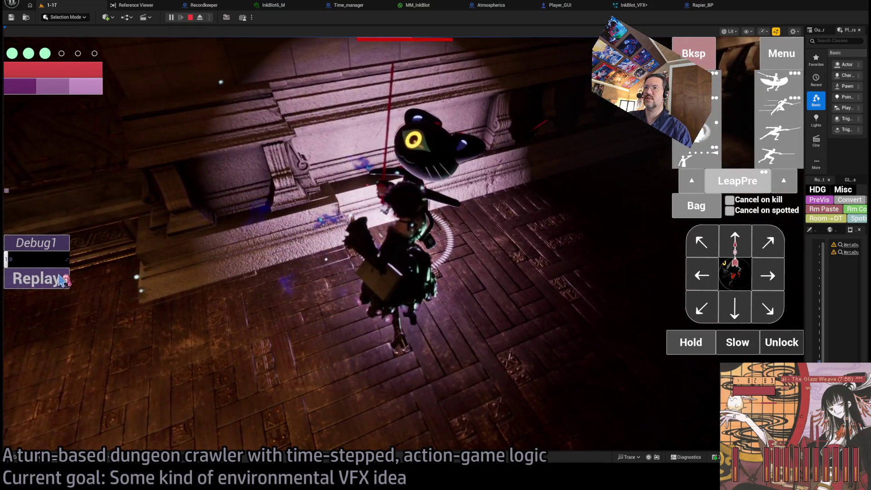
# - Release the lock, attack once more, replay it, and stop the session
pyautogui.click(773, 344)
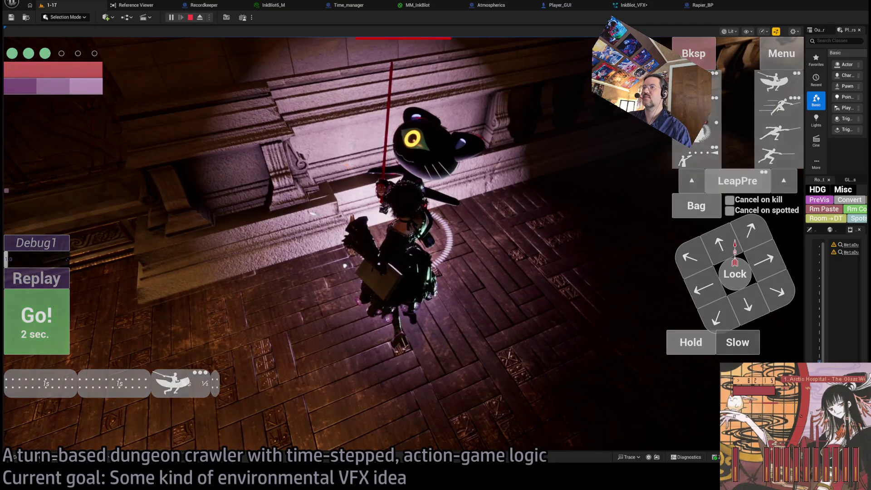
pyautogui.click(65, 326)
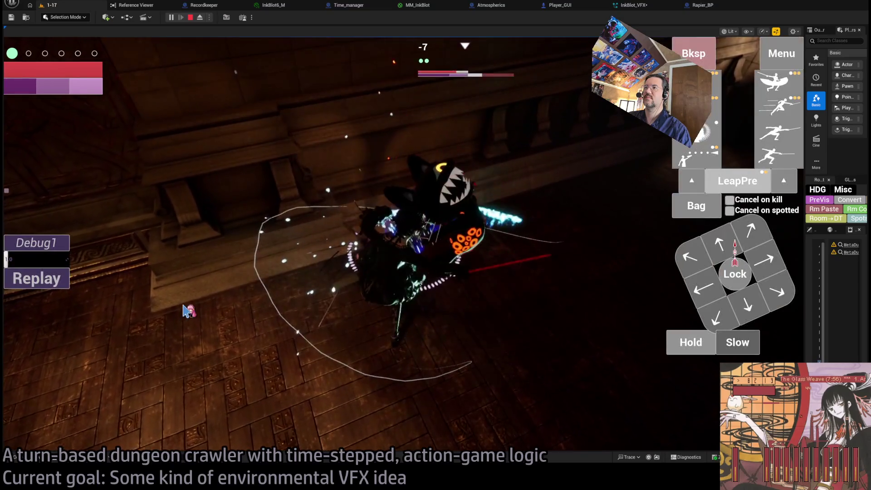
pyautogui.click(47, 280)
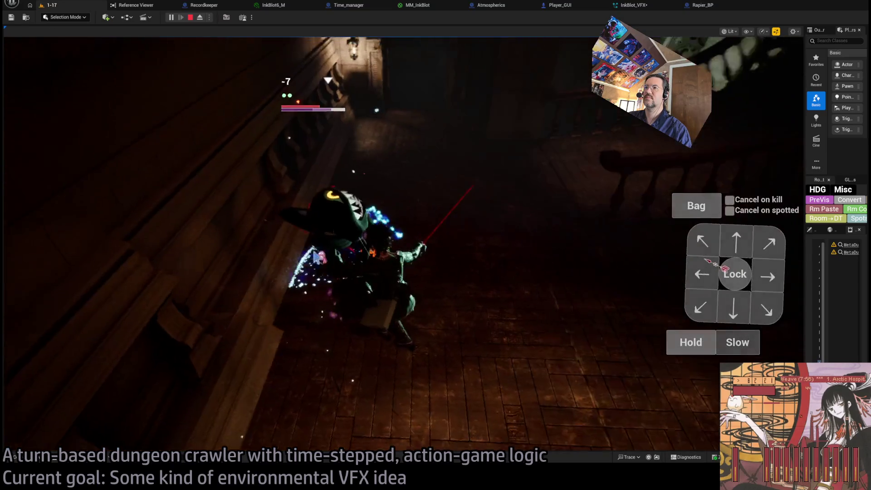
pyautogui.click(190, 17)
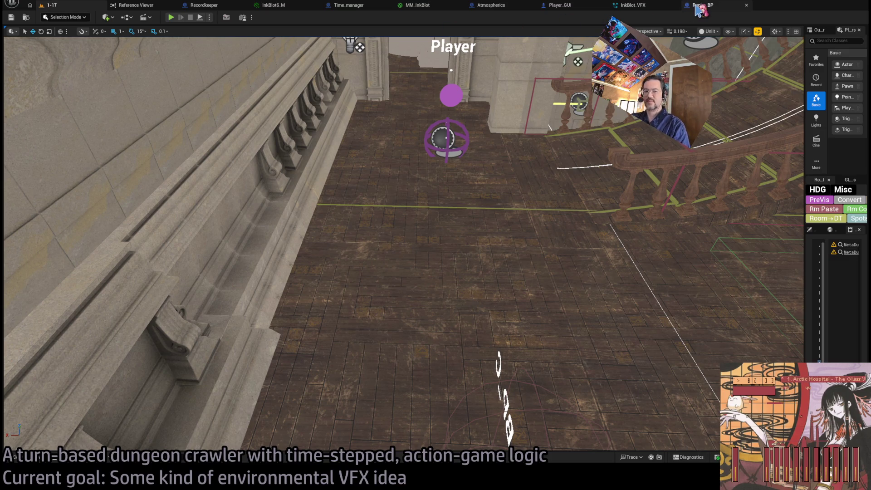
# - Start play again, attack the cat and replay the turn
pyautogui.moveTo(496, 123)
pyautogui.mouseDown()
pyautogui.moveTo(454, 136)
pyautogui.moveTo(408, 136)
pyautogui.moveTo(509, 137)
pyautogui.moveTo(408, 136)
pyautogui.moveTo(454, 136)
pyautogui.moveTo(386, 145)
pyautogui.moveTo(431, 141)
pyautogui.moveTo(409, 140)
pyautogui.moveTo(445, 132)
pyautogui.moveTo(409, 145)
pyautogui.moveTo(454, 123)
pyautogui.moveTo(445, 127)
pyautogui.mouseUp()
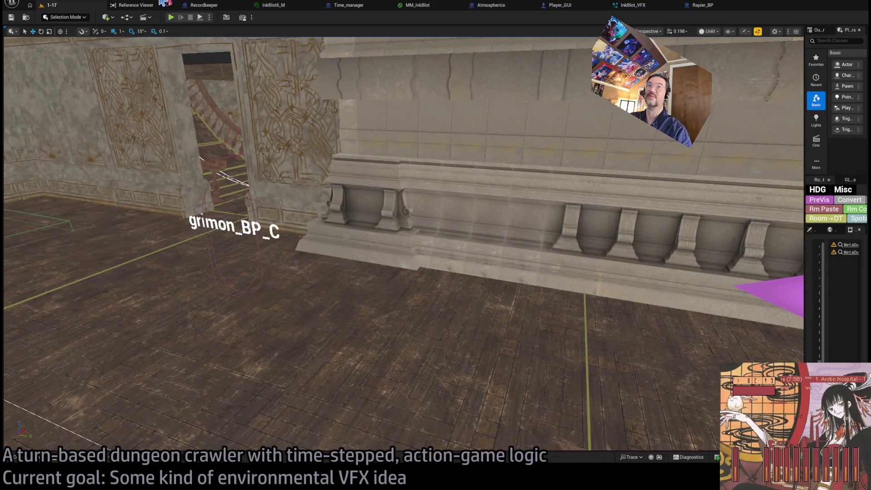
pyautogui.hotkey('alt', 'p')
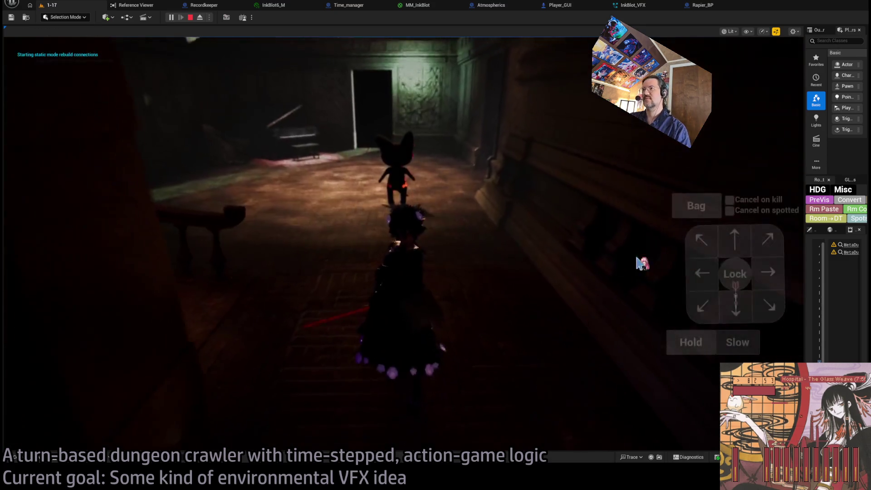
pyautogui.click(67, 339)
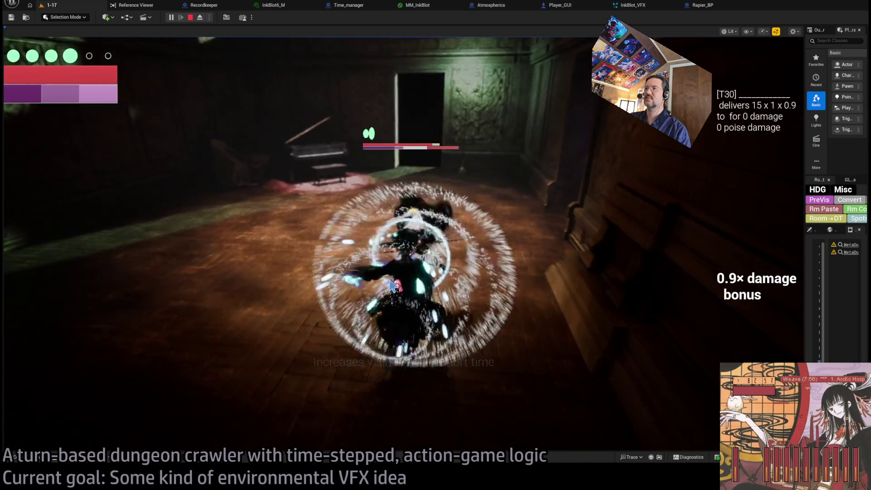
pyautogui.click(63, 278)
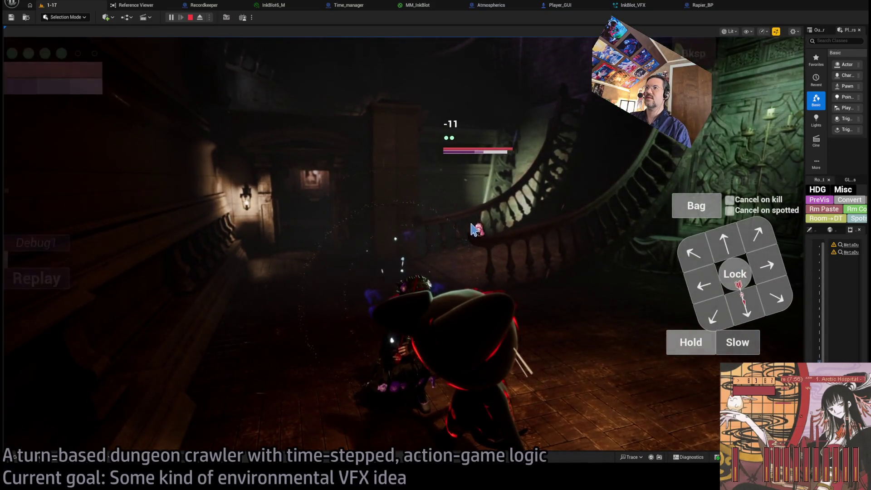
# - Move the character forward, diagonally and right, then diagonally up the stairs
pyautogui.click(729, 241)
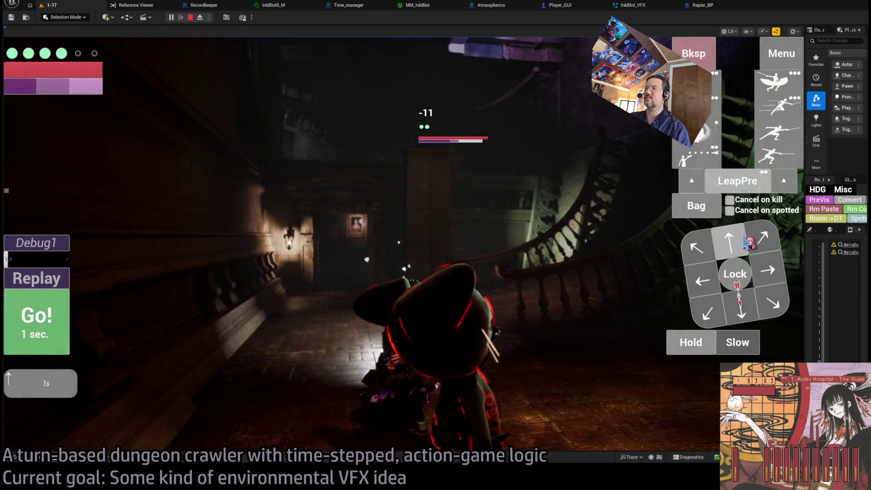
pyautogui.click(763, 238)
pyautogui.click(775, 276)
pyautogui.click(36, 318)
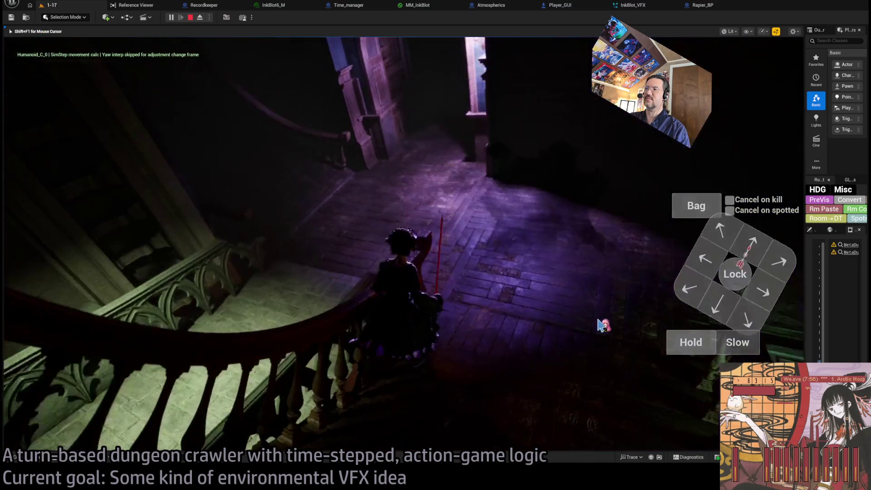
pyautogui.click(754, 251)
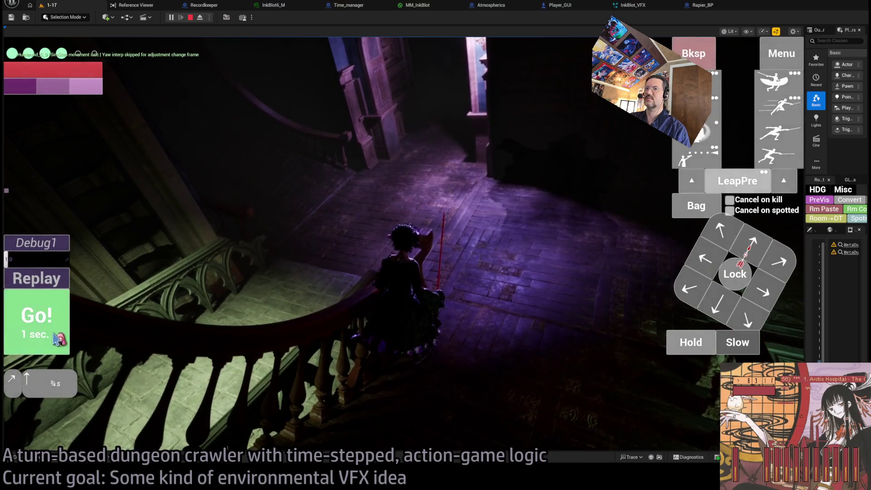
pyautogui.click(55, 335)
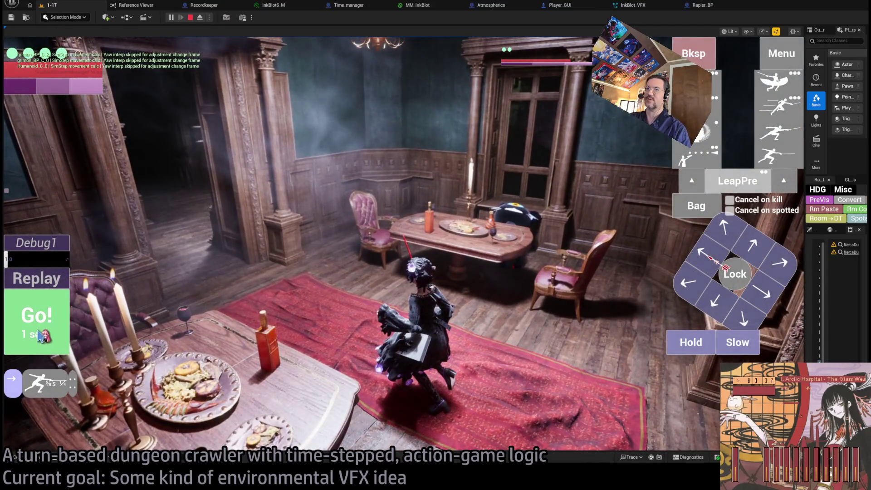
# - Walk toward the doorway, attack sending the tables flying, and queue the next moves
pyautogui.click(550, 306)
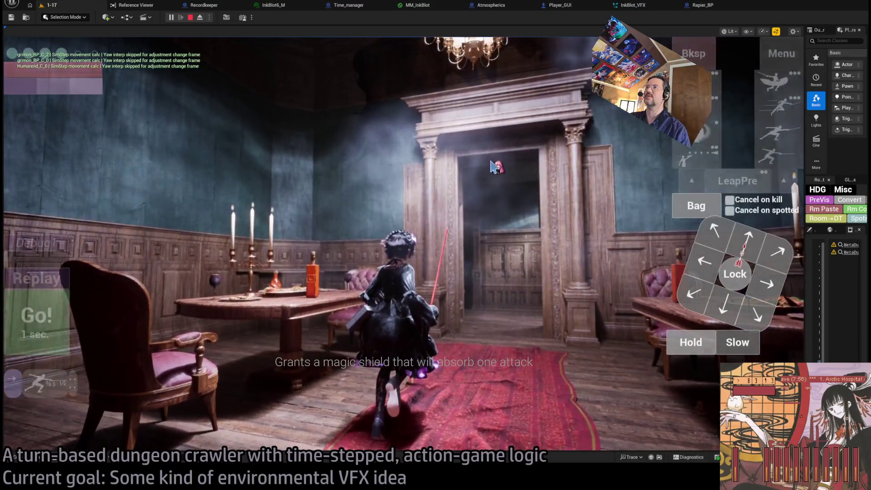
pyautogui.click(542, 125)
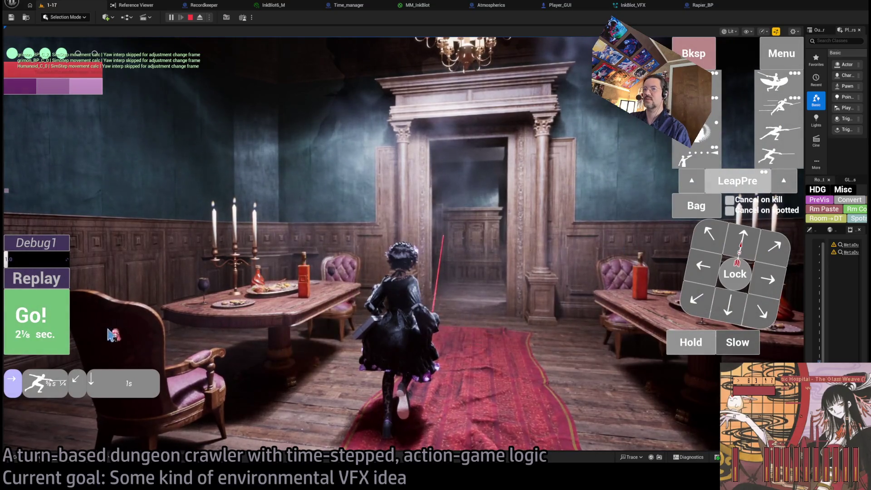
pyautogui.click(117, 325)
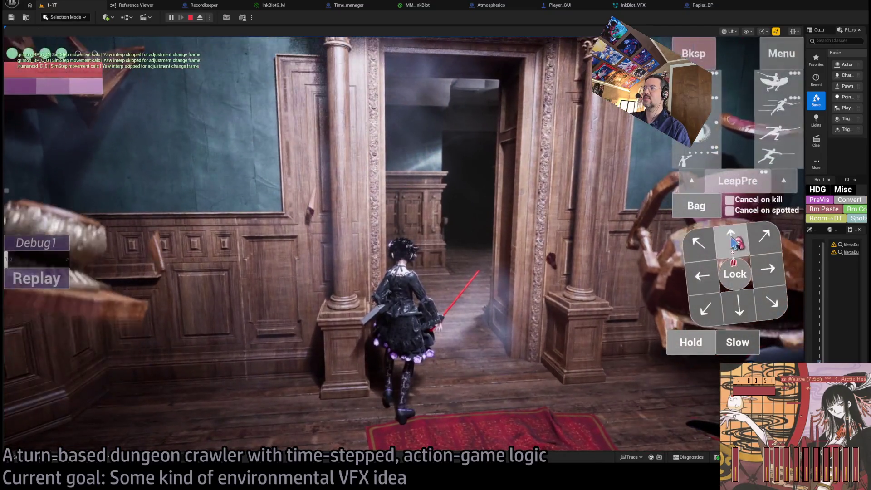
pyautogui.click(739, 308)
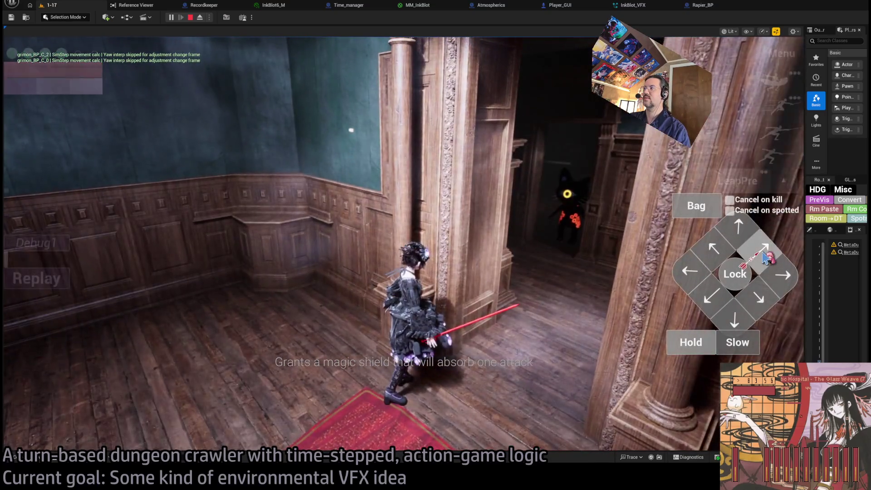
pyautogui.click(767, 258)
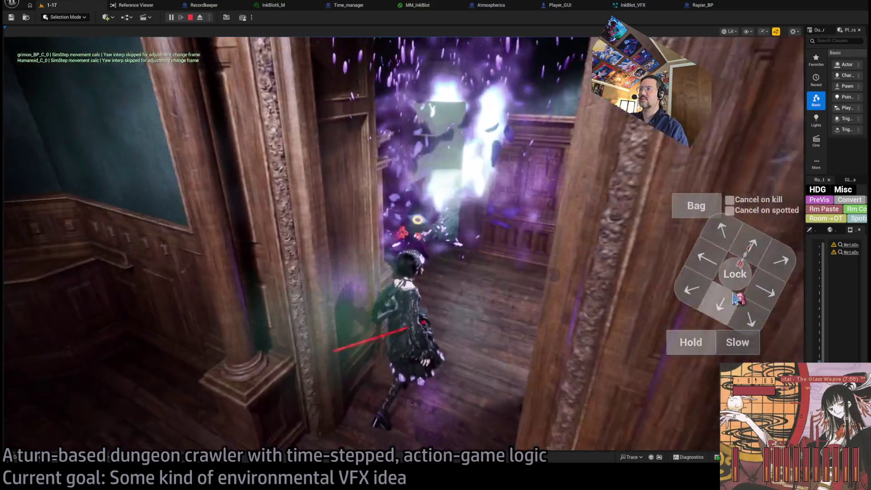
# - Lock onto the enemy, use the four-hit light combo, then move on toward the upper left
pyautogui.click(731, 272)
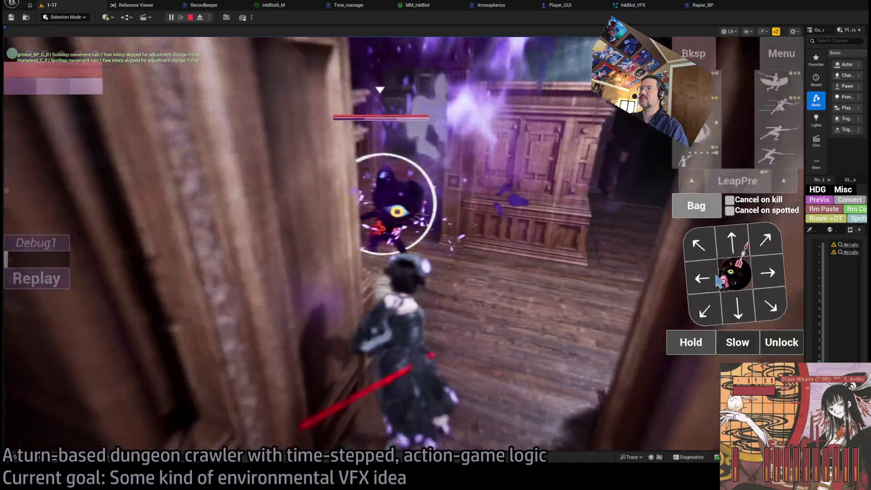
pyautogui.click(787, 151)
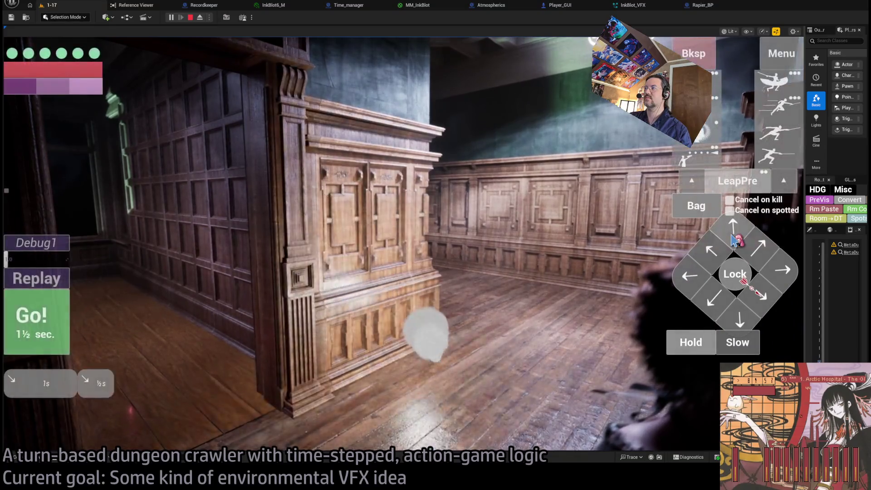
pyautogui.press('w')
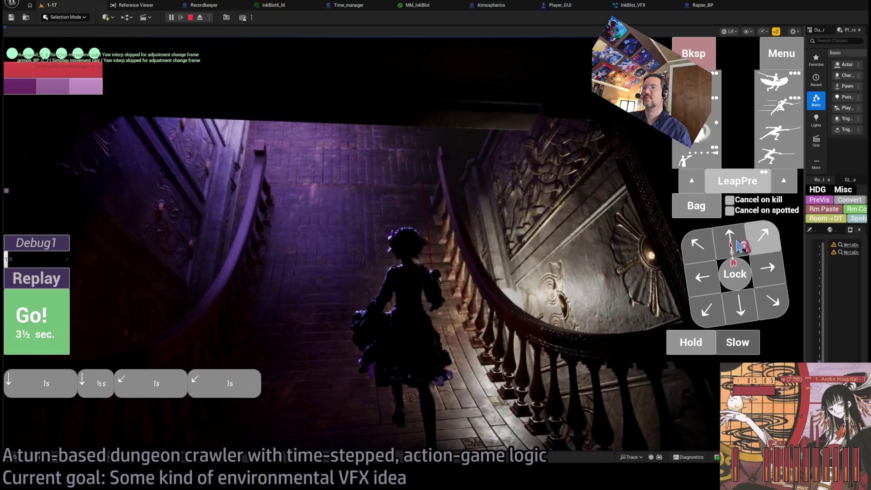
pyautogui.click(23, 348)
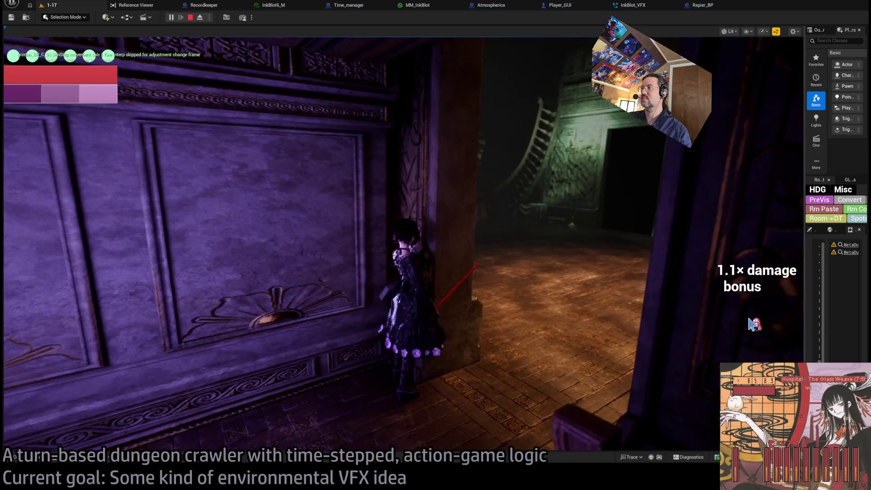
pyautogui.click(756, 313)
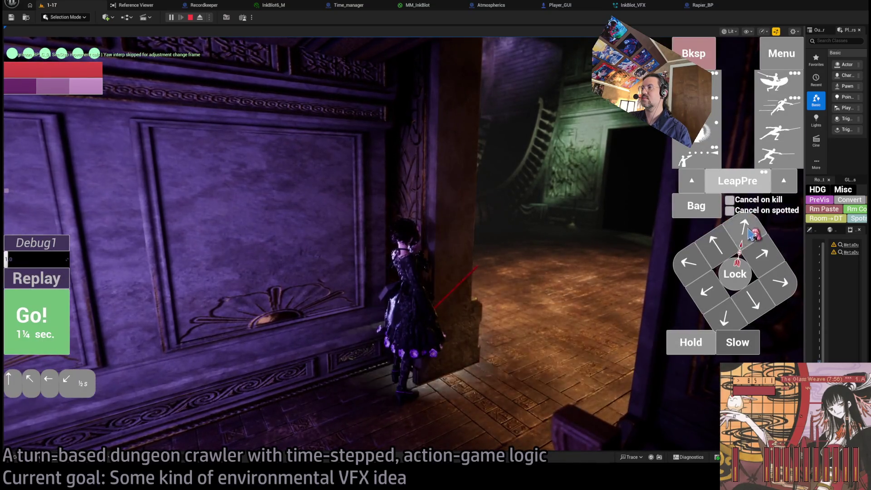
pyautogui.click(719, 244)
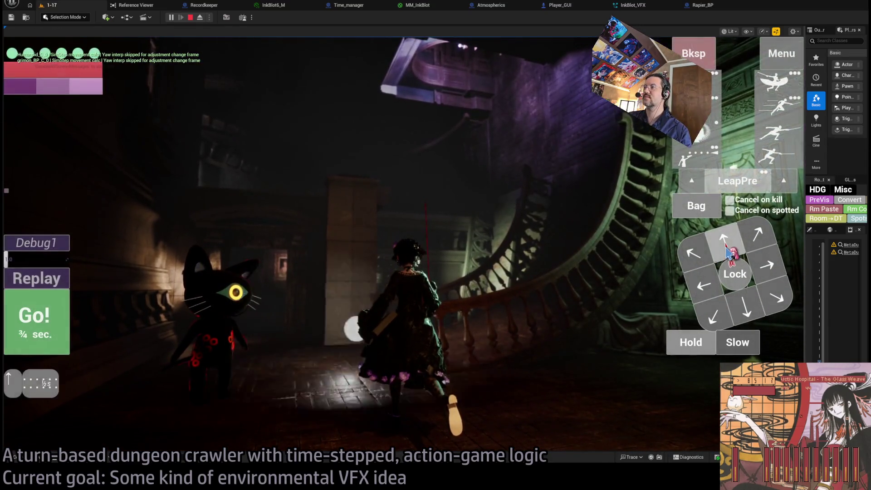
# - Walk the heroine forward through the dark corridors, then stop Play-in-Editor and view MM_InkBlot
pyautogui.click(767, 273)
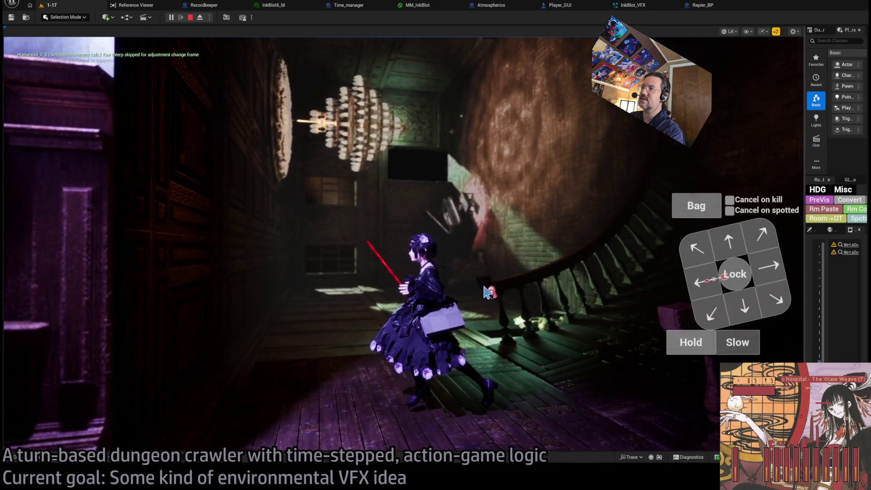
pyautogui.click(531, 268)
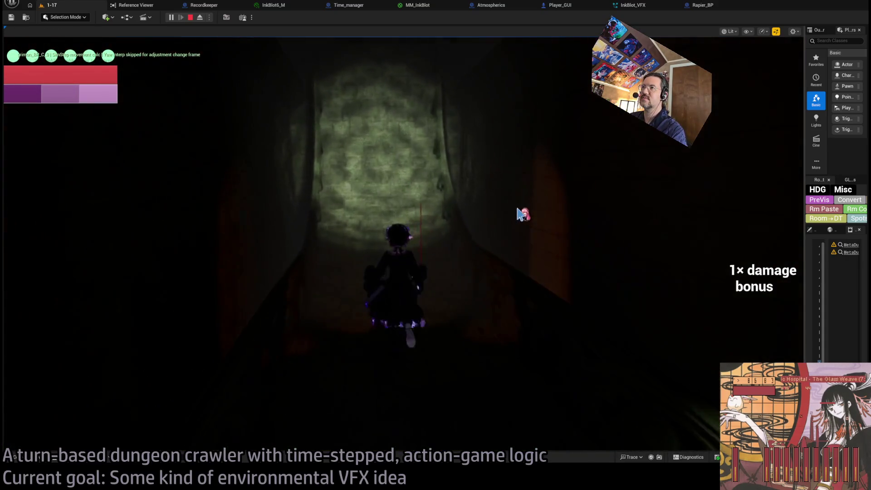
pyautogui.click(735, 237)
pyautogui.click(735, 237)
pyautogui.click(63, 302)
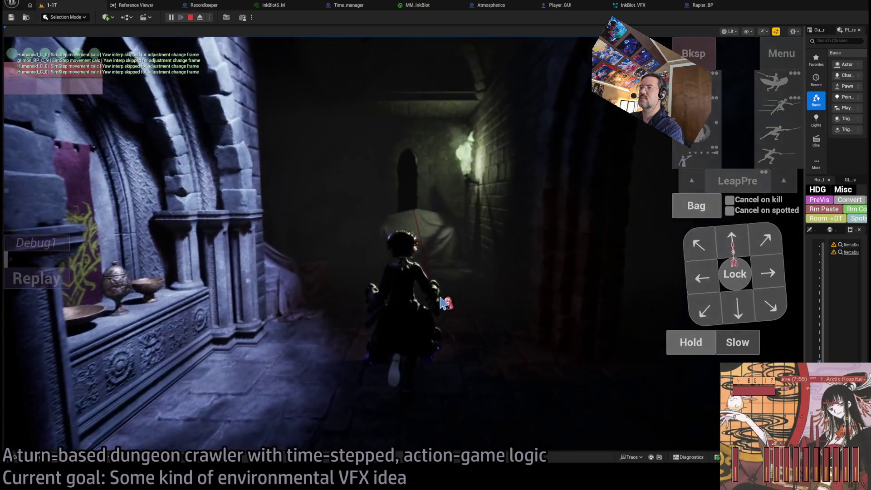
pyautogui.click(191, 18)
pyautogui.click(416, 5)
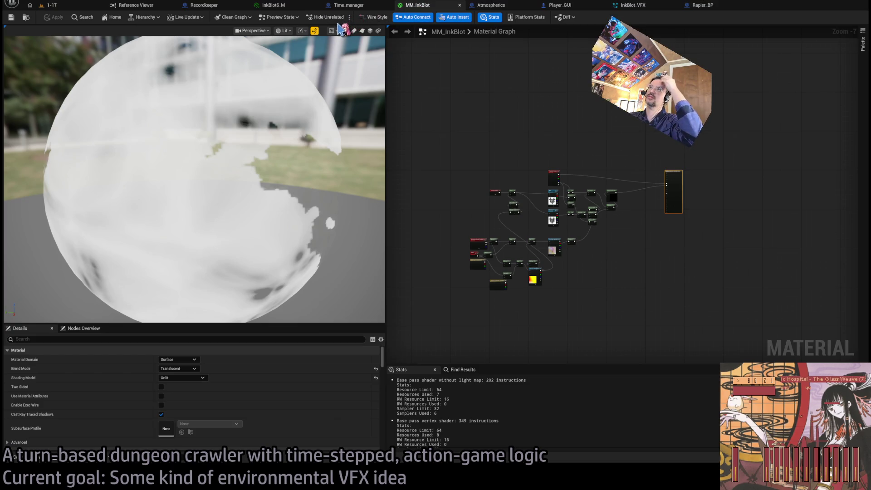
# - Compare the InkBlot6_M instance with the MM_InkBlot graph, then bring up the Player_GUI graph
pyautogui.click(282, 6)
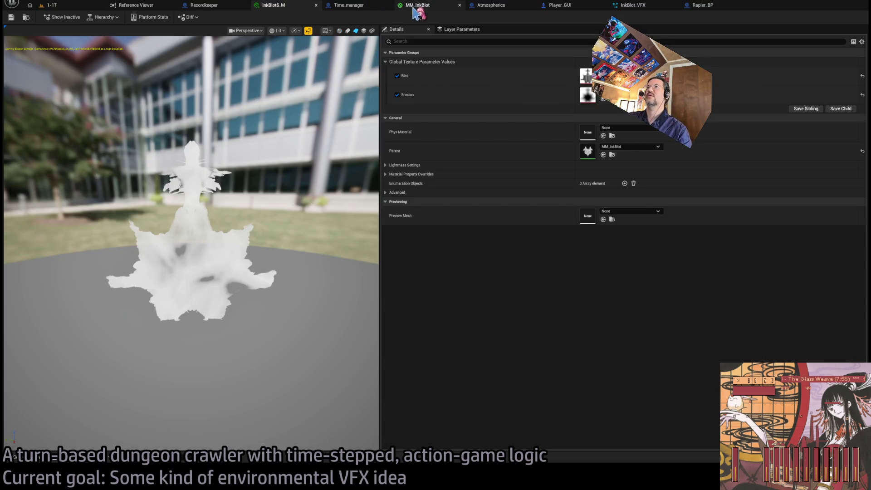
pyautogui.click(416, 6)
pyautogui.click(294, 7)
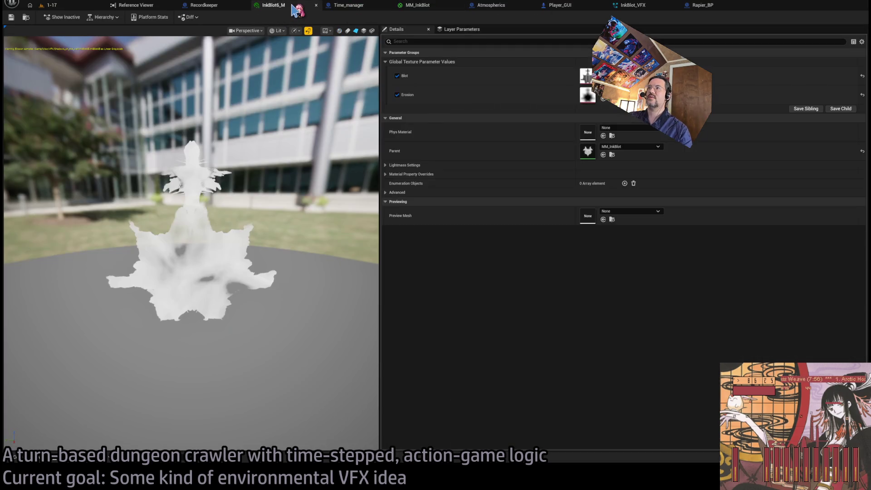
pyautogui.click(417, 6)
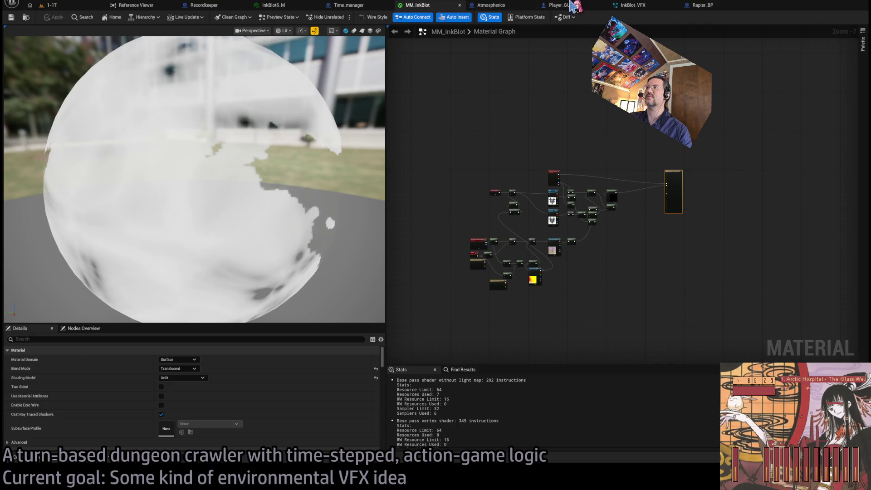
pyautogui.click(571, 7)
pyautogui.scroll(-3, 517, 213)
pyautogui.scroll(2, 495, 256)
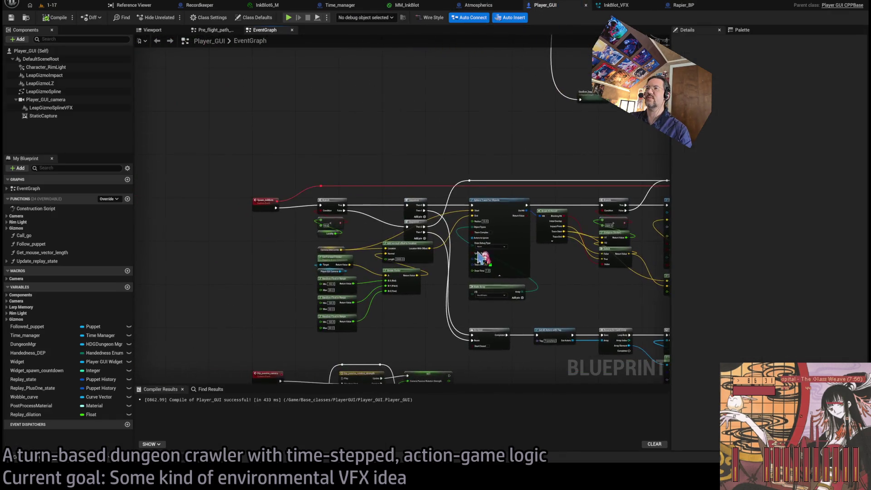
pyautogui.scroll(3, 495, 256)
# - Move the Player_GUI graph view to the Spawn_InkBlots event nodes by the sphere trace
pyautogui.click(334, 222)
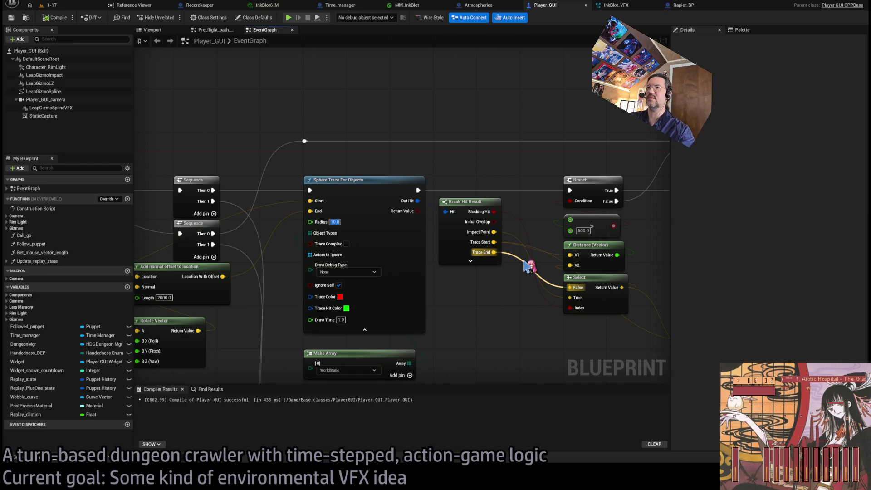
pyautogui.scroll(-3, 528, 267)
pyautogui.scroll(2, 292, 288)
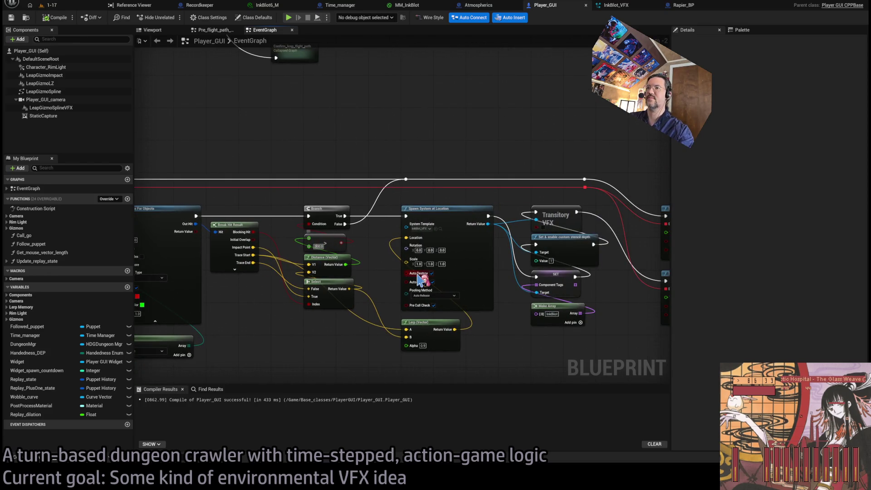
pyautogui.moveTo(422, 279)
pyautogui.mouseDown()
pyautogui.moveTo(436, 321)
pyautogui.moveTo(428, 288)
pyautogui.mouseUp()
pyautogui.scroll(2, 397, 306)
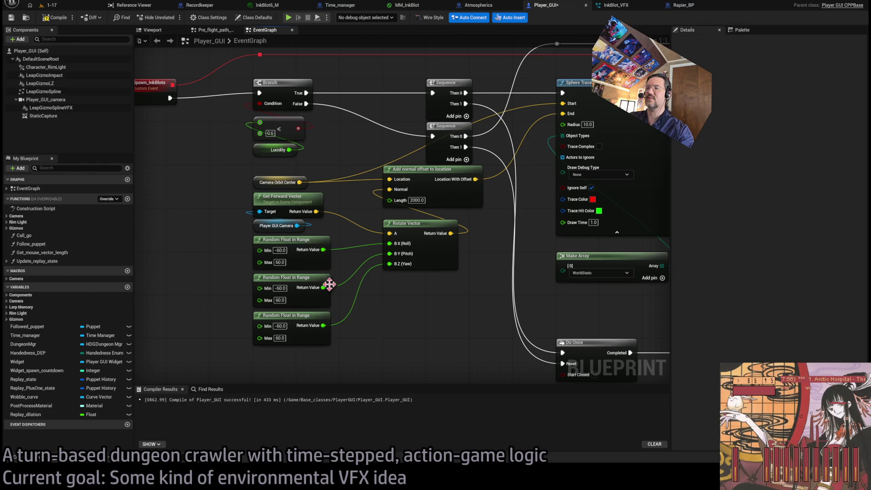
# - Replace the random rotation and Get Forward Vector nodes with a Random Unit Vector for Normal
pyautogui.moveTo(482, 252); pyautogui.dragTo(278, 360)
pyautogui.press('Delete')
pyautogui.moveTo(325, 235); pyautogui.dragTo(252, 191)
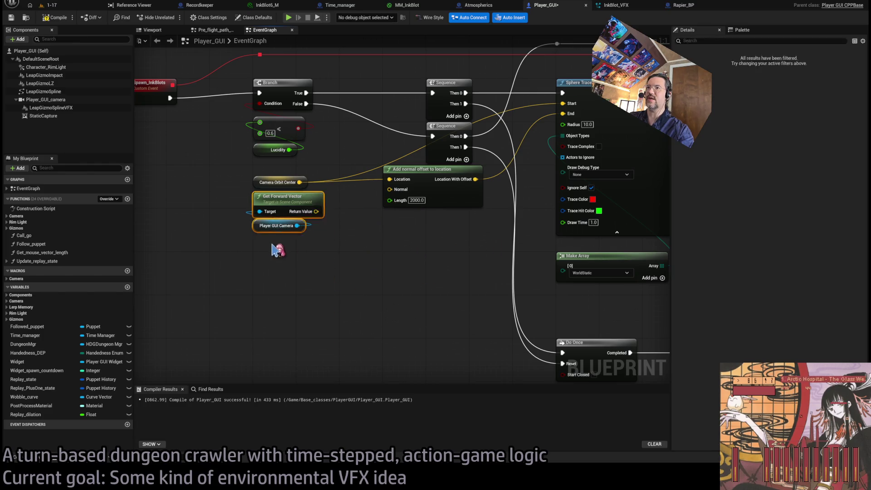
pyautogui.press('Delete')
pyautogui.moveTo(380, 255); pyautogui.dragTo(330, 304)
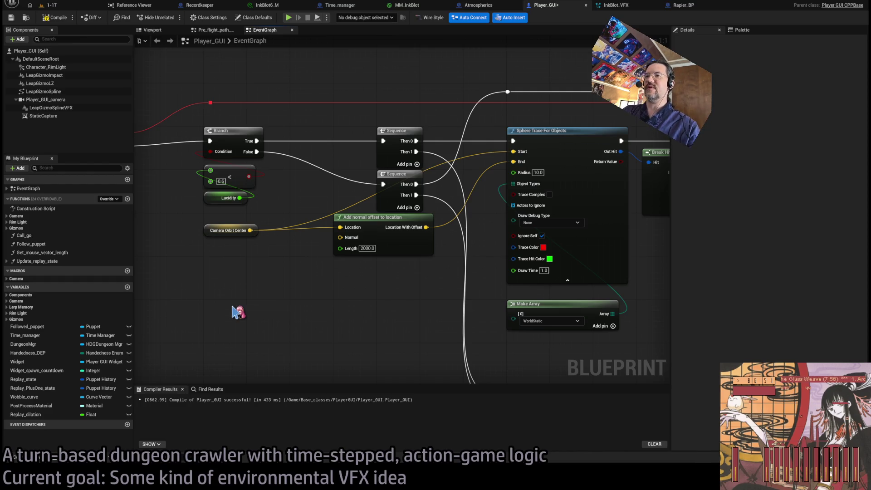
pyautogui.hotkey('ctrl', 'v')
pyautogui.moveTo(264, 310)
pyautogui.mouseDown()
pyautogui.moveTo(235, 244)
pyautogui.moveTo(340, 238)
pyautogui.mouseUp()
pyautogui.scroll(-3, 334, 302)
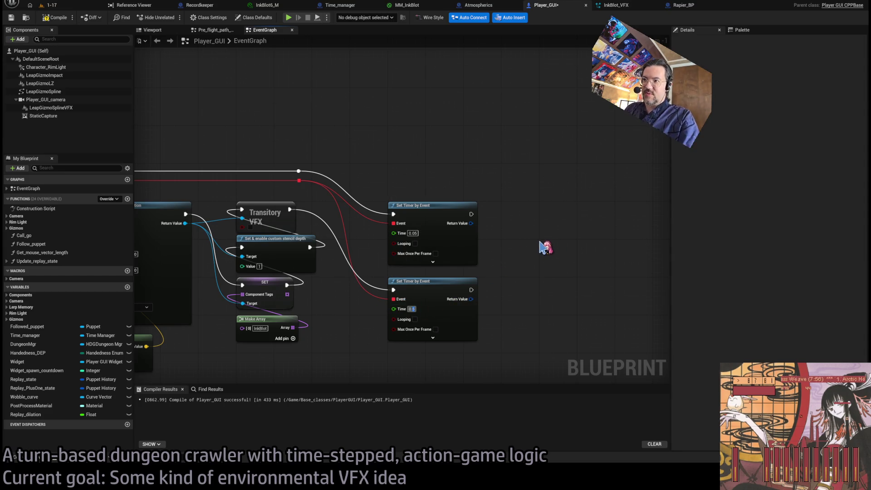
pyautogui.scroll(-4, 515, 300)
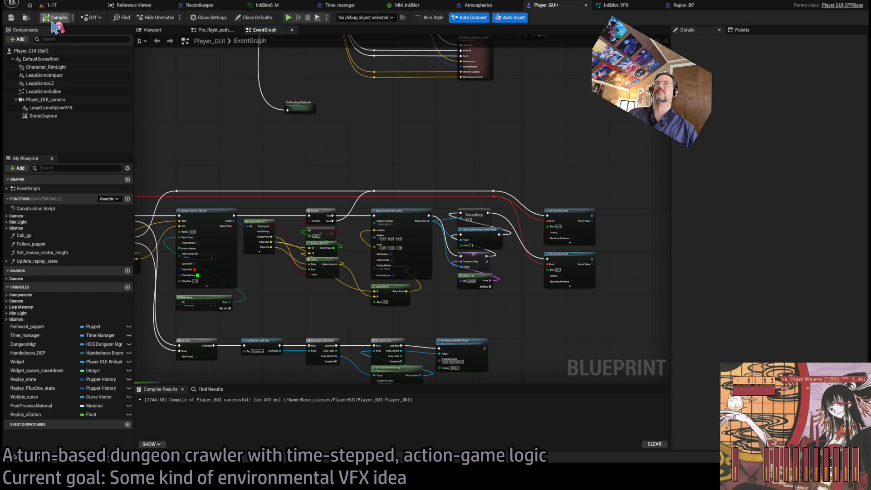
pyautogui.click(60, 7)
# - Check Rapier_BP and InkBlot_VFX, then briefly start and end a play session in 1-17
pyautogui.click(692, 6)
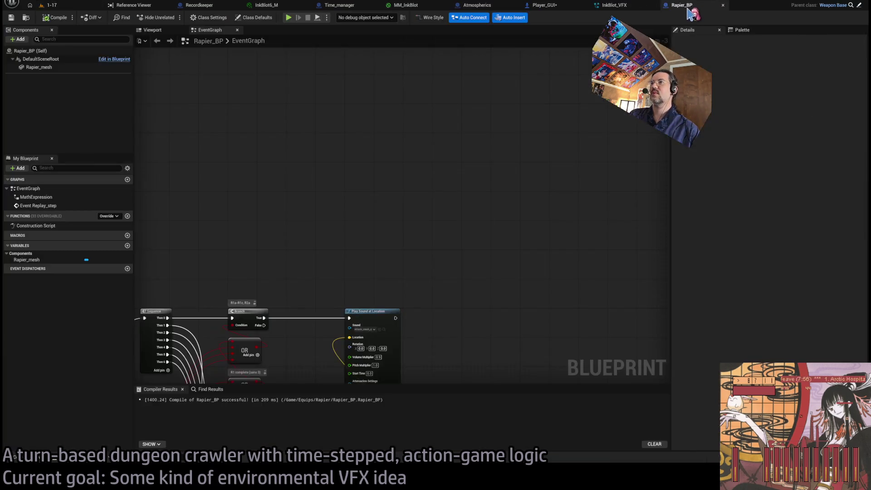
pyautogui.click(641, 7)
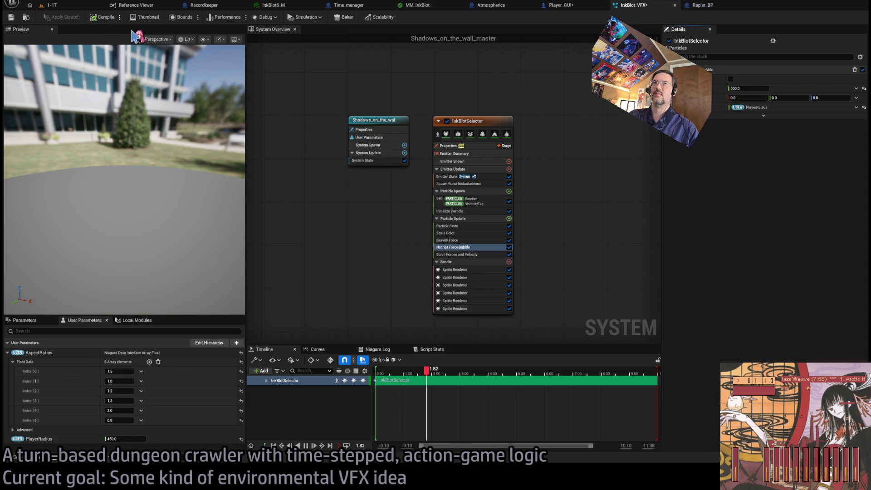
pyautogui.click(699, 6)
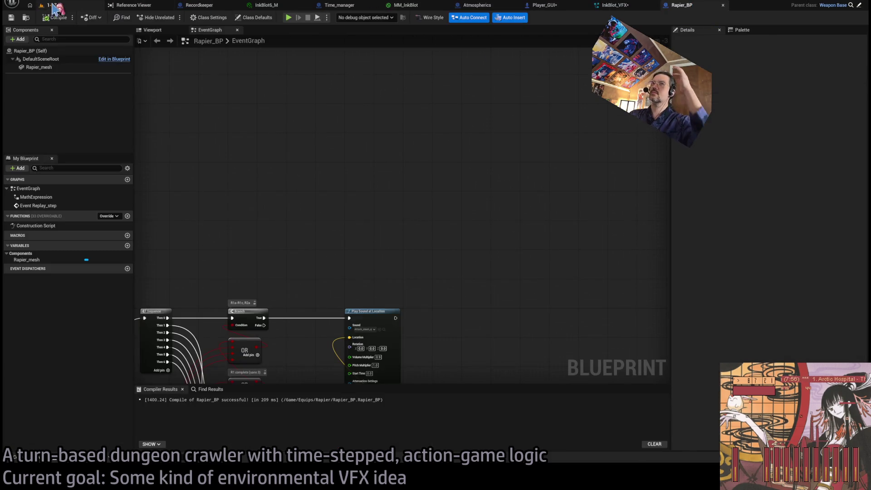
pyautogui.click(50, 5)
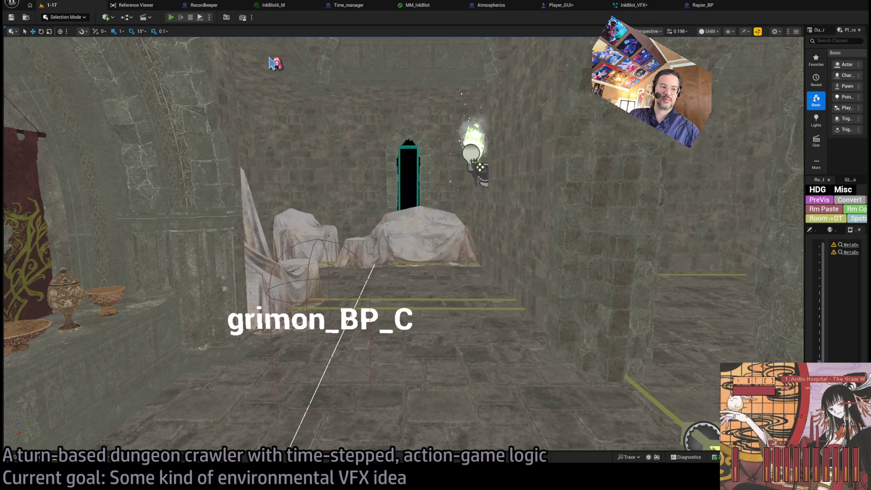
pyautogui.hotkey('alt', 'p')
pyautogui.press('Escape')
# - Flip through InkBlot_VFX, InkBlot6_M and Time_manager, ending on the MM_InkBlot material editor
pyautogui.click(417, 5)
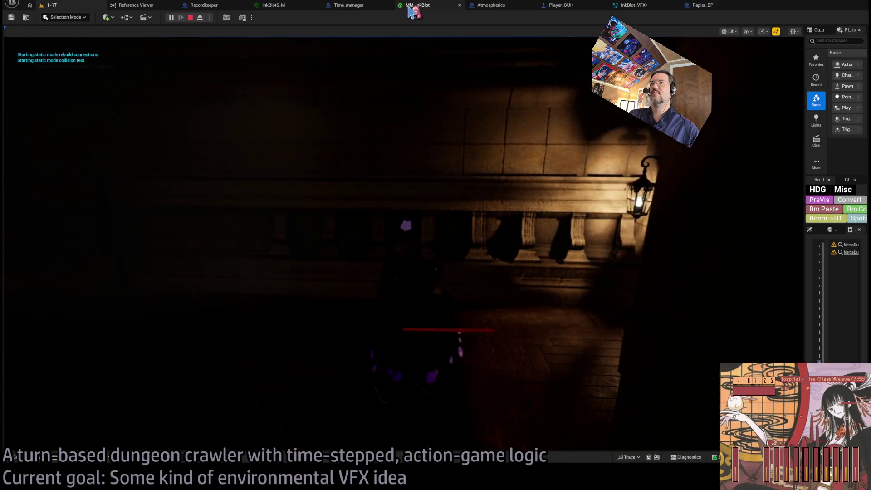
pyautogui.click(624, 6)
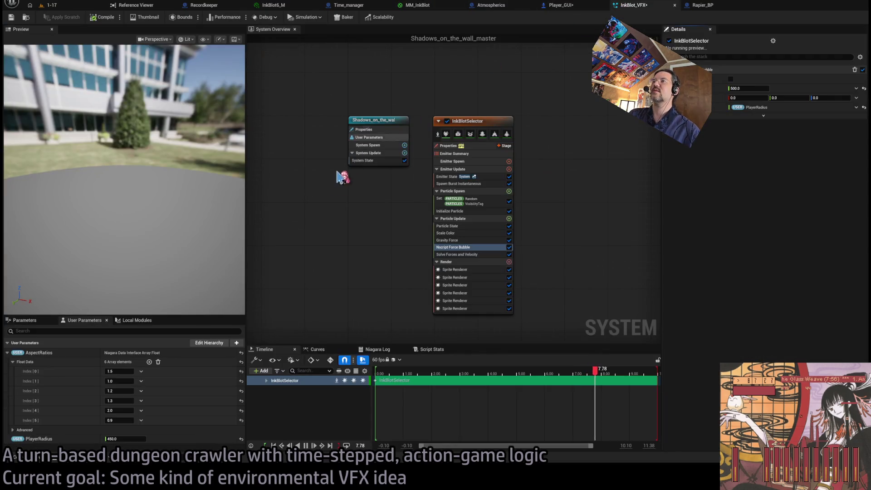
pyautogui.click(354, 5)
pyautogui.click(274, 5)
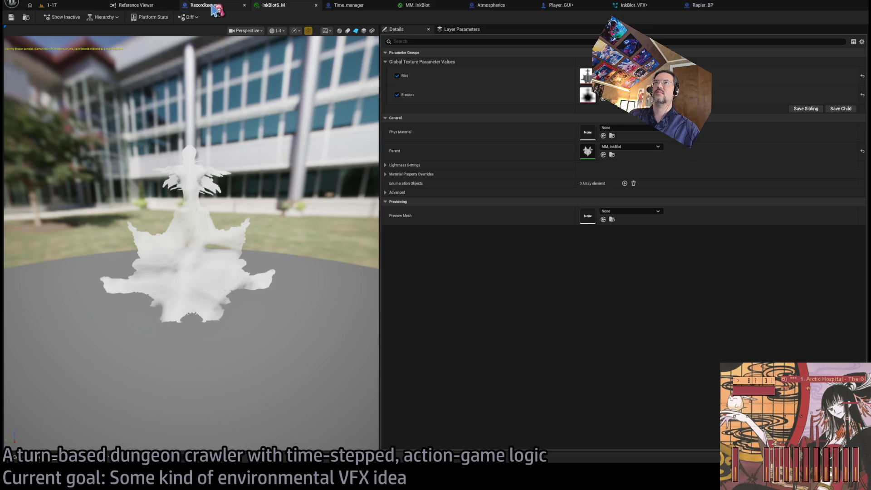
pyautogui.click(355, 6)
pyautogui.click(420, 6)
pyautogui.click(367, 7)
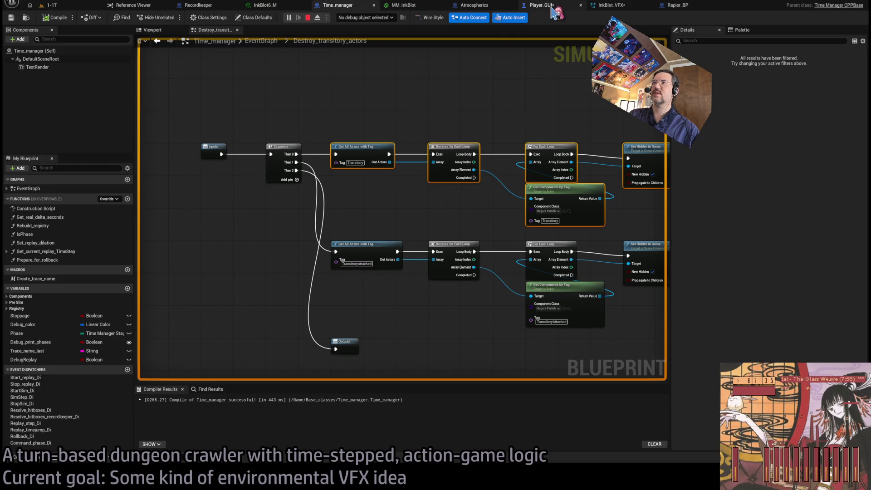
pyautogui.click(418, 8)
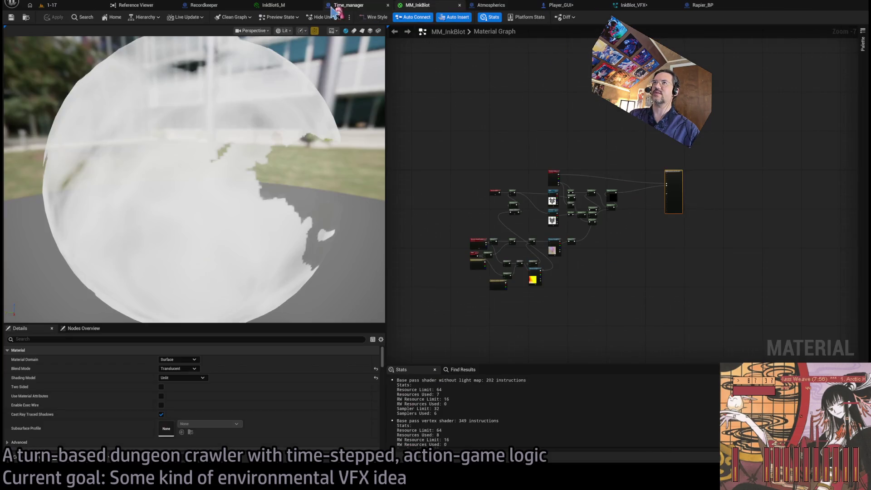
# - Change MM_InkBlot's texture Power exponent from 0.6 to 0.8, then go back to the 1-17 game
pyautogui.click(277, 6)
pyautogui.click(429, 9)
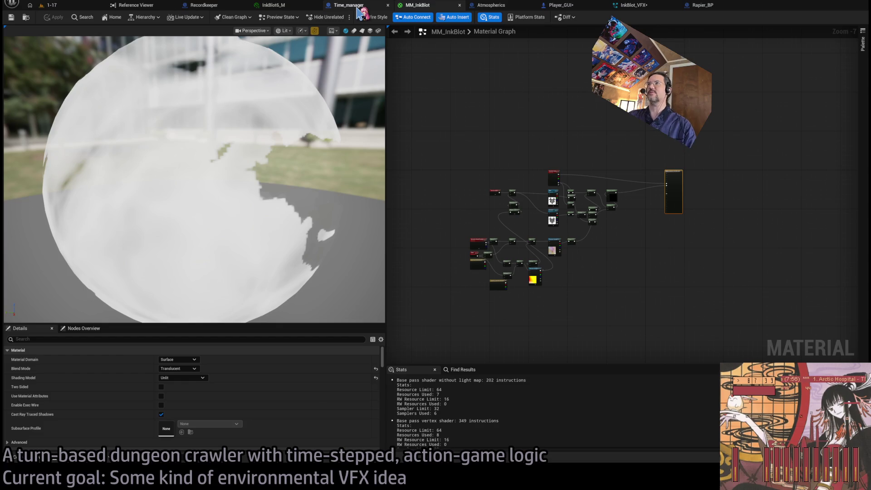
pyautogui.scroll(7, 581, 266)
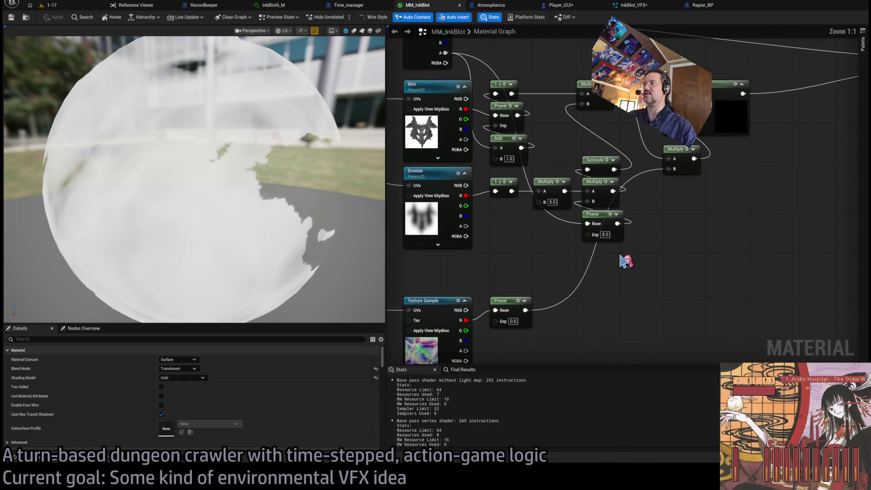
pyautogui.moveTo(556, 264)
pyautogui.mouseDown()
pyautogui.moveTo(608, 254)
pyautogui.moveTo(608, 194)
pyautogui.moveTo(652, 203)
pyautogui.moveTo(580, 269)
pyautogui.mouseUp()
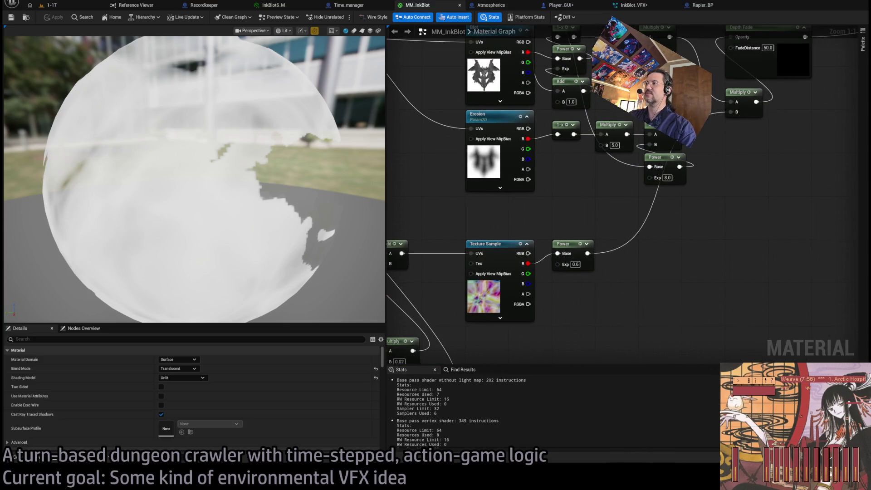
pyautogui.moveTo(598, 307); pyautogui.dragTo(625, 312)
pyautogui.click(601, 270)
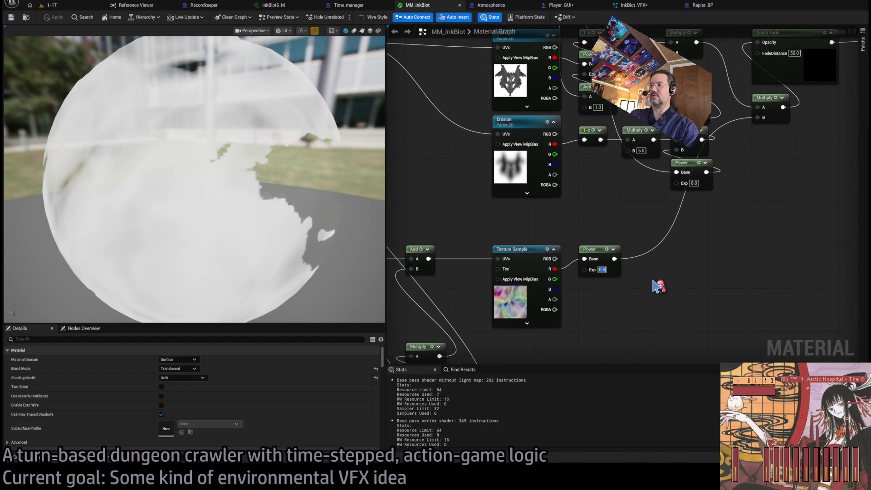
pyautogui.press('Return')
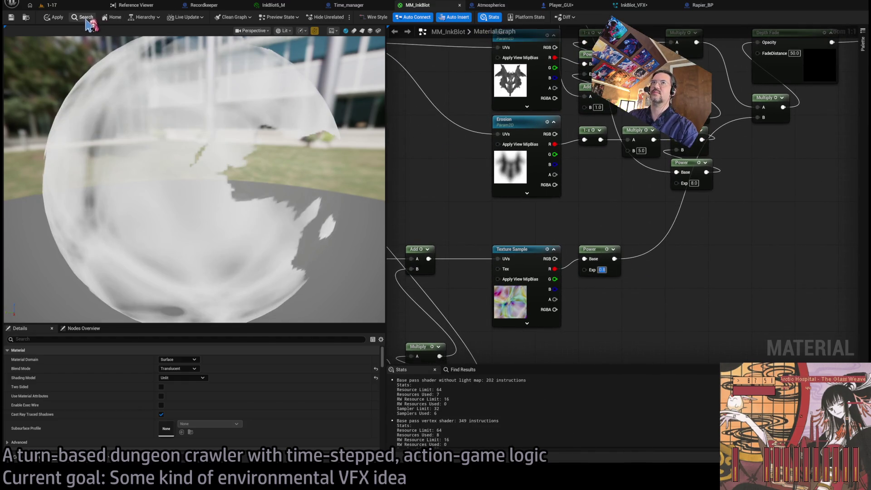
pyautogui.click(59, 7)
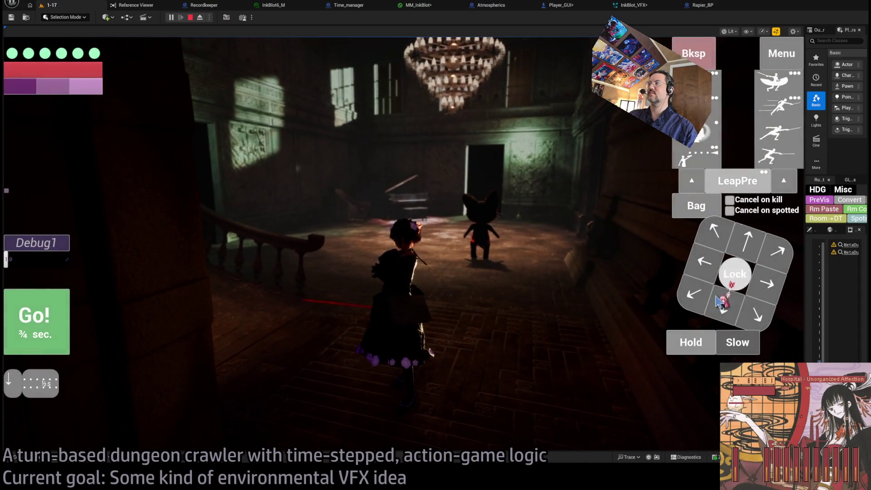
# - Hold in place for a turn, then queue moves into the next room
pyautogui.click(689, 347)
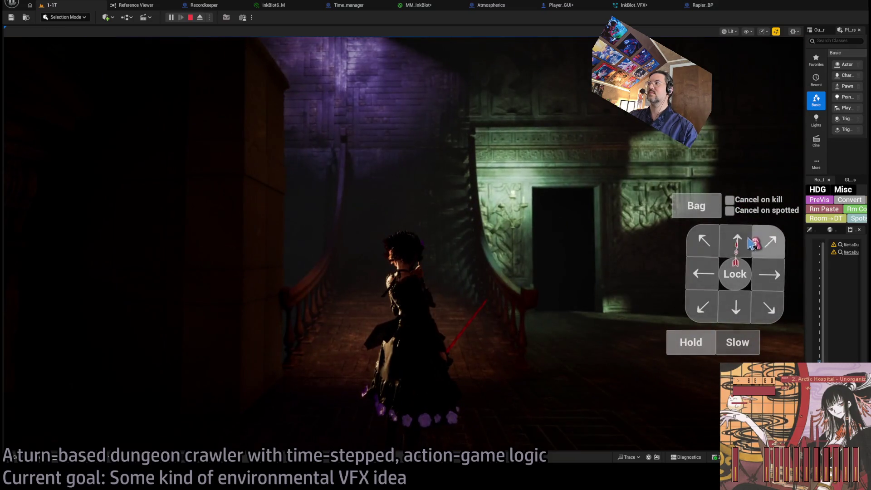
pyautogui.doubleClick(712, 241)
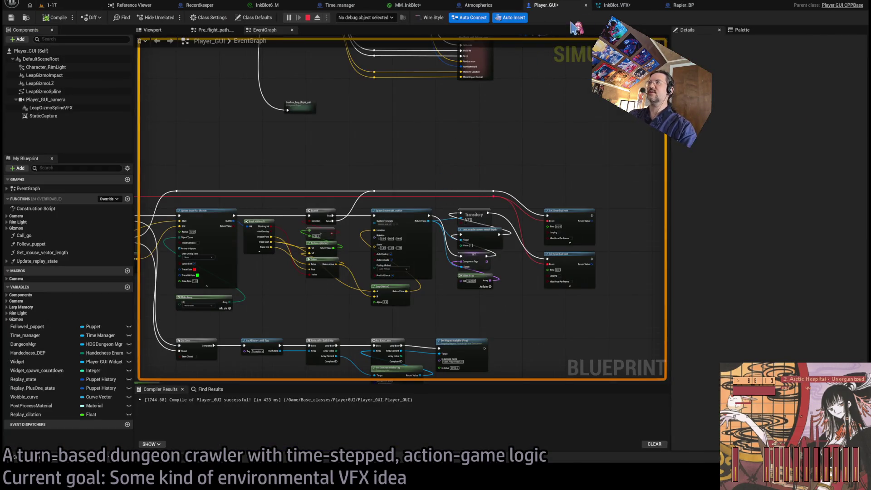
# - Set the InkBlotSelector force bubble value in InkBlot_VFX to 650 and go back to the game
pyautogui.click(619, 6)
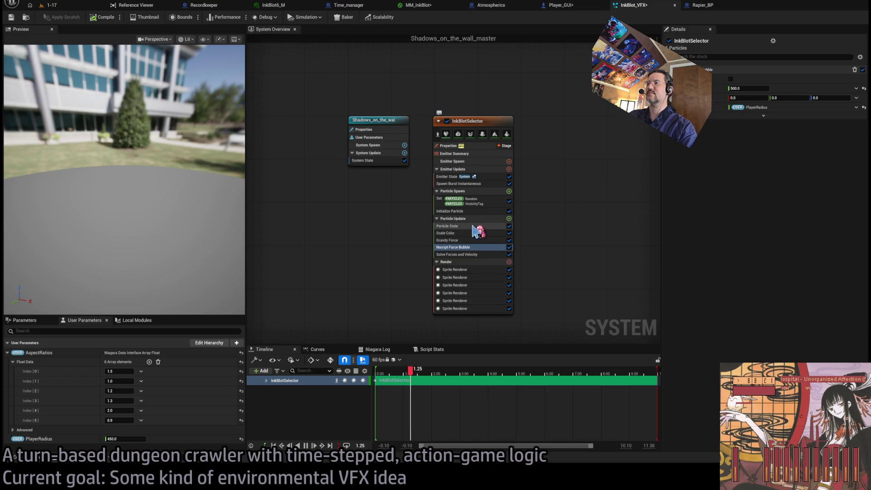
pyautogui.write('650')
pyautogui.press('Return')
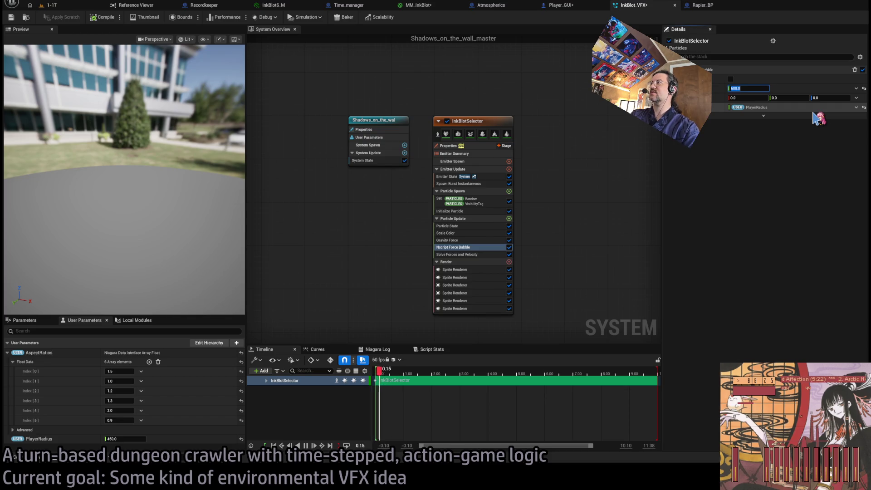
pyautogui.click(67, 7)
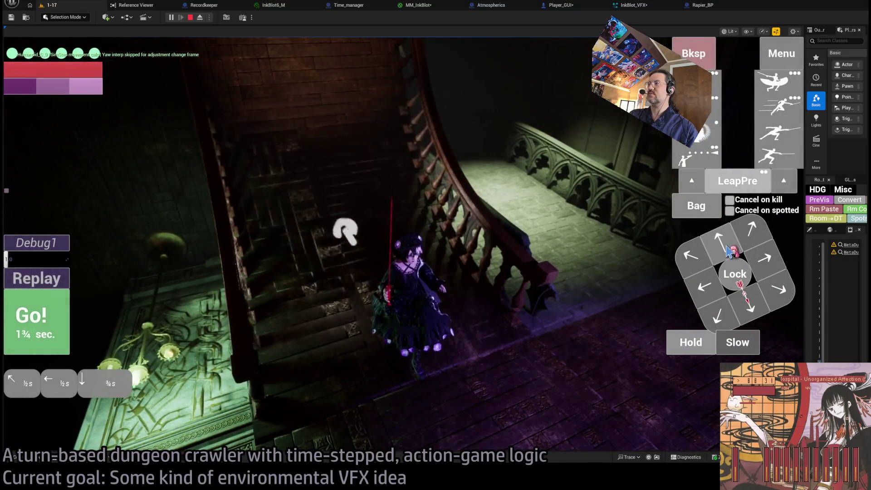
# - Queue and run moves down, up-left and up-right through the corridors into the lit room
pyautogui.click(729, 251)
pyautogui.click(729, 251)
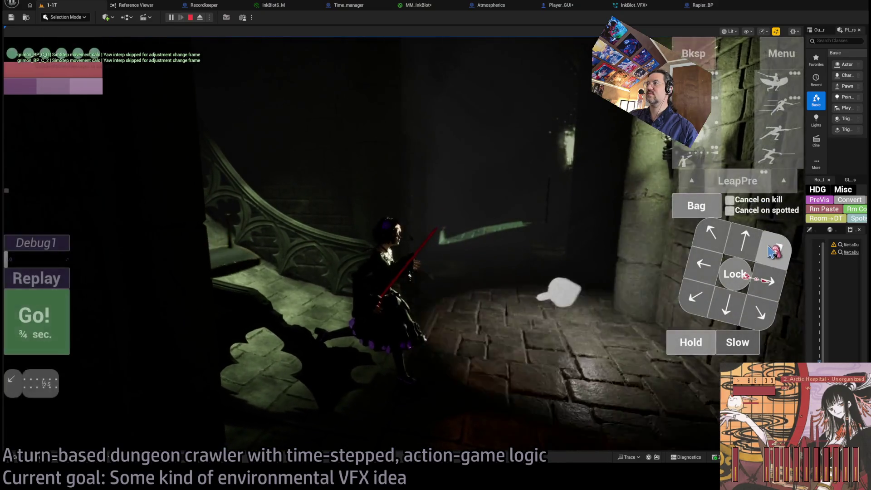
pyautogui.press('Down')
pyautogui.press('Down')
pyautogui.press('Down')
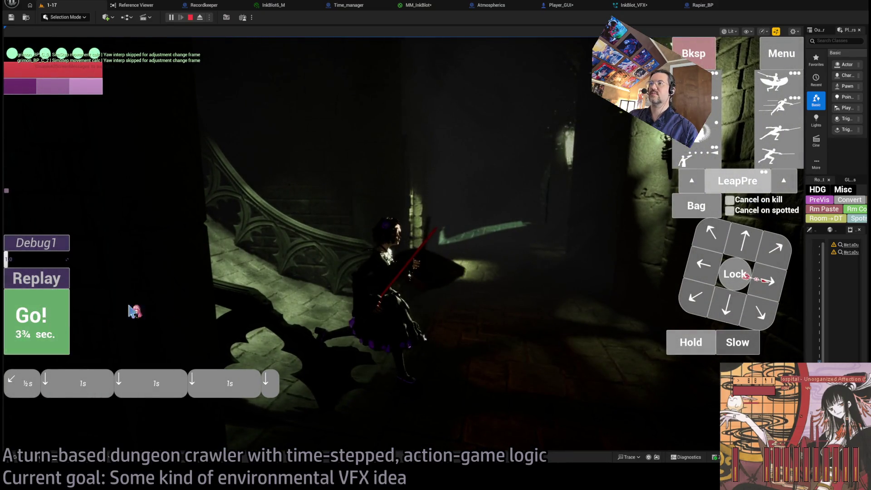
pyautogui.press('space')
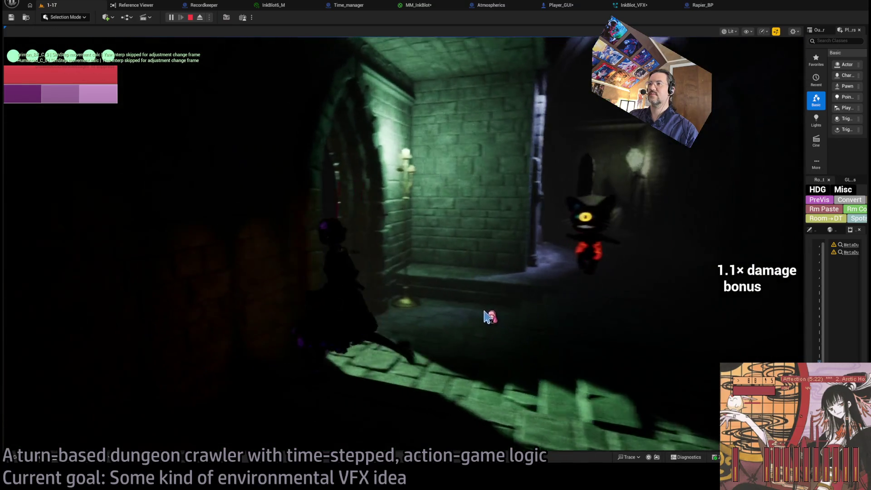
pyautogui.click(742, 241)
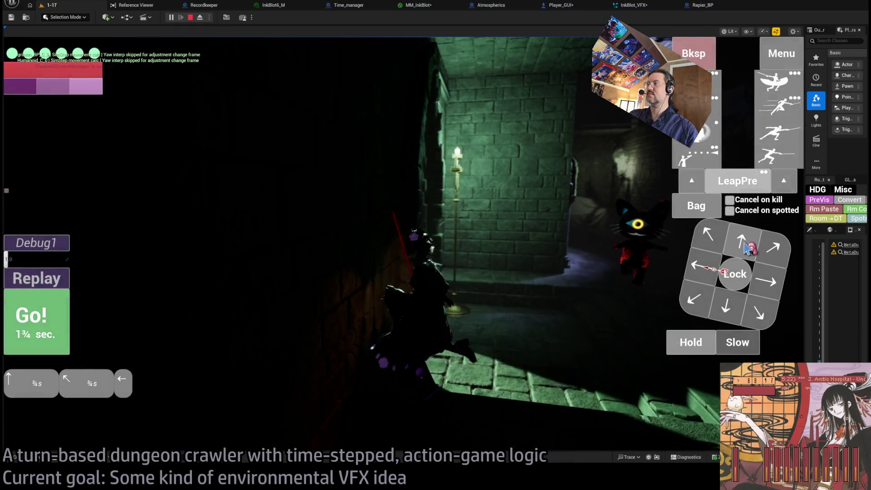
pyautogui.press('space')
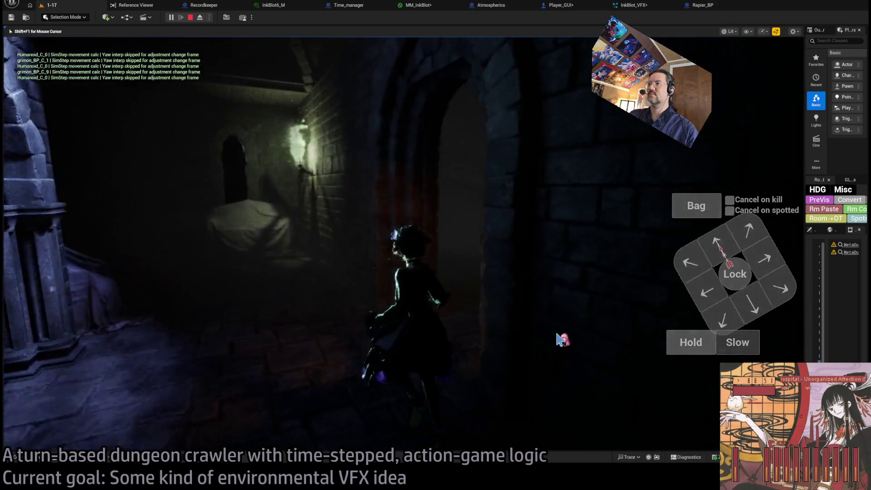
pyautogui.click(765, 254)
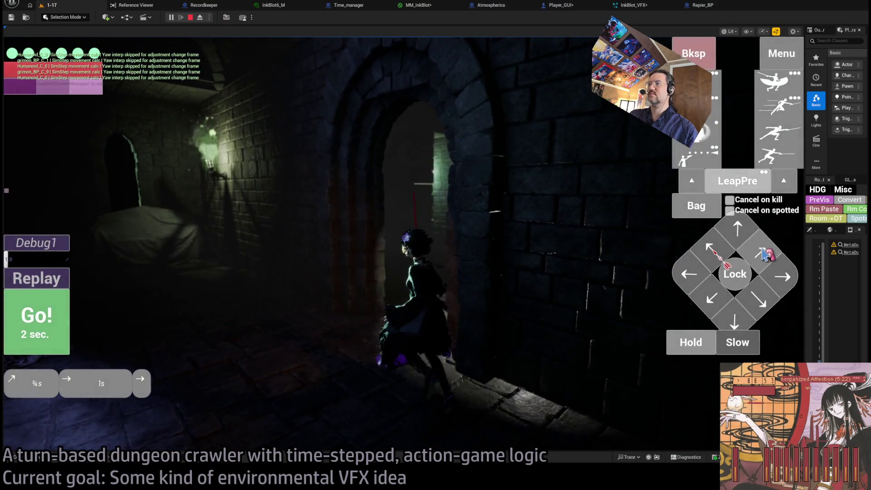
pyautogui.click(53, 314)
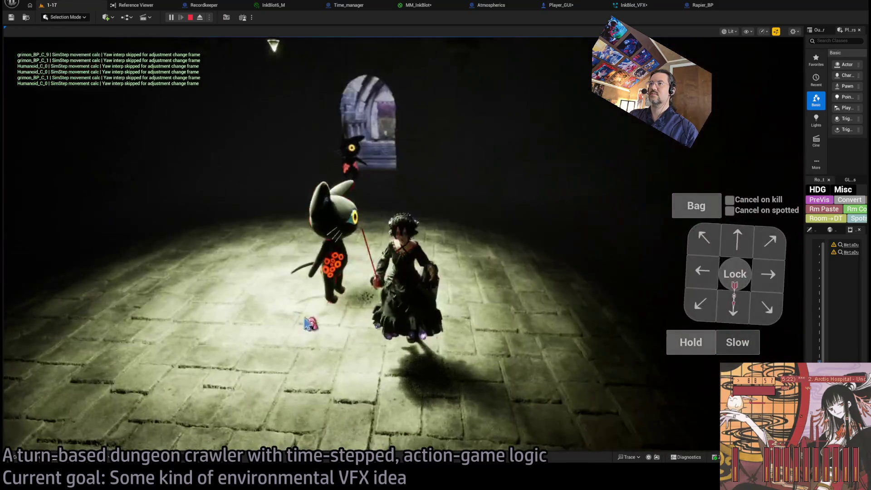
# - Lock onto the black cat enemy and attack it, swinging the camera before advancing again
pyautogui.click(729, 278)
pyautogui.click(772, 80)
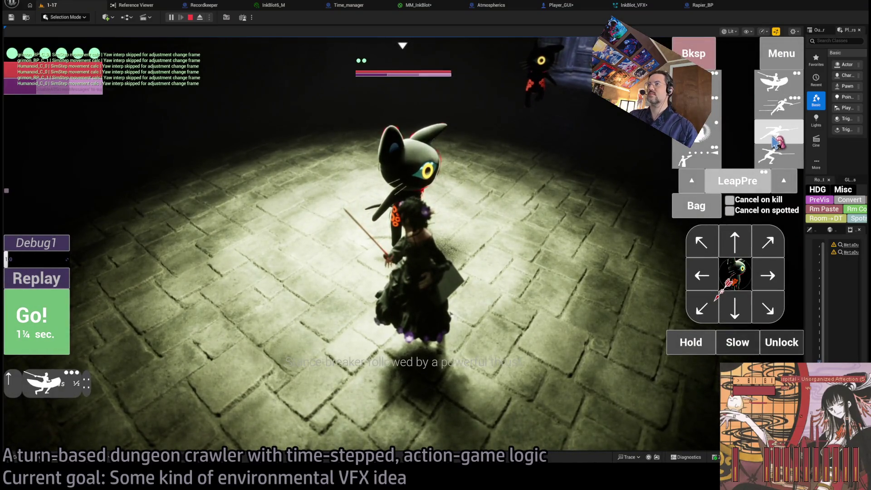
pyautogui.click(68, 303)
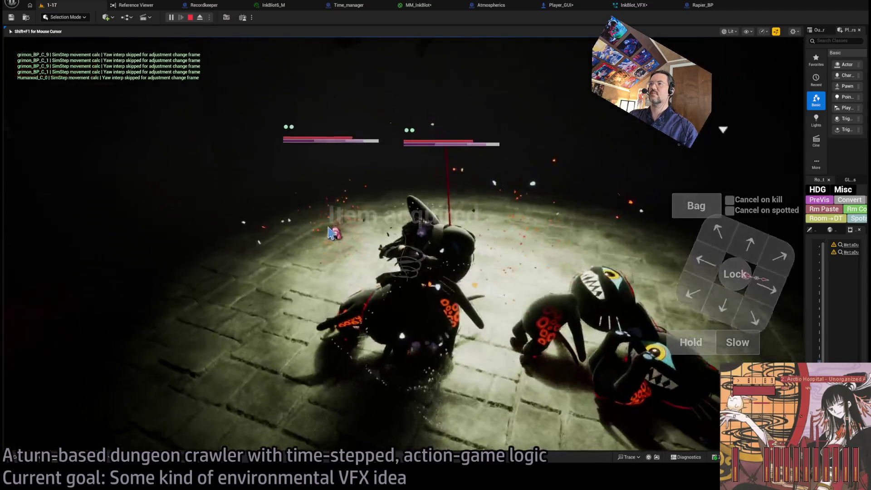
pyautogui.click(582, 307)
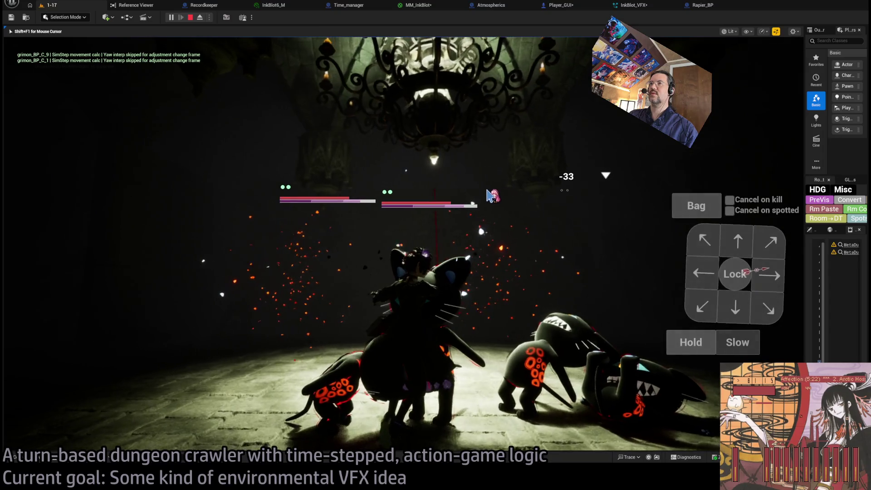
pyautogui.click(465, 230)
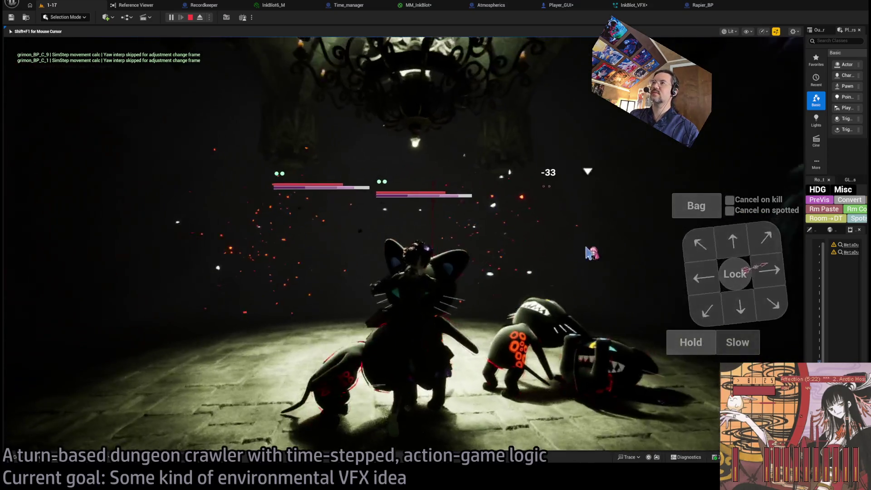
pyautogui.click(725, 257)
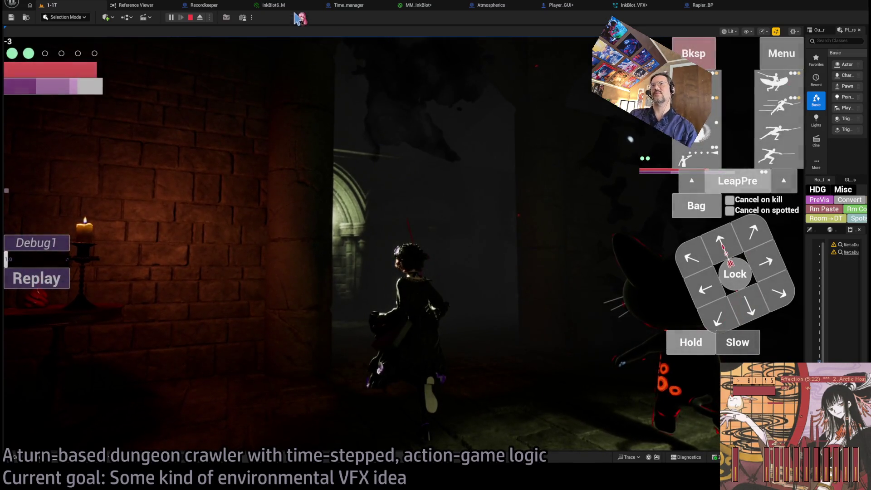
# - Test feeding Multiply straight into Opacity in-game, then reconnect Depth Fade to Opacity
pyautogui.click(420, 10)
pyautogui.scroll(3, 519, 225)
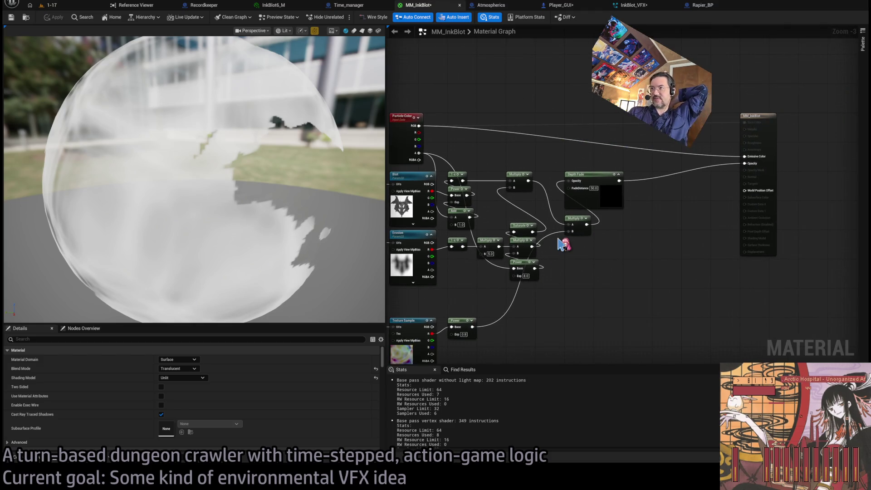
pyautogui.scroll(4, 550, 213)
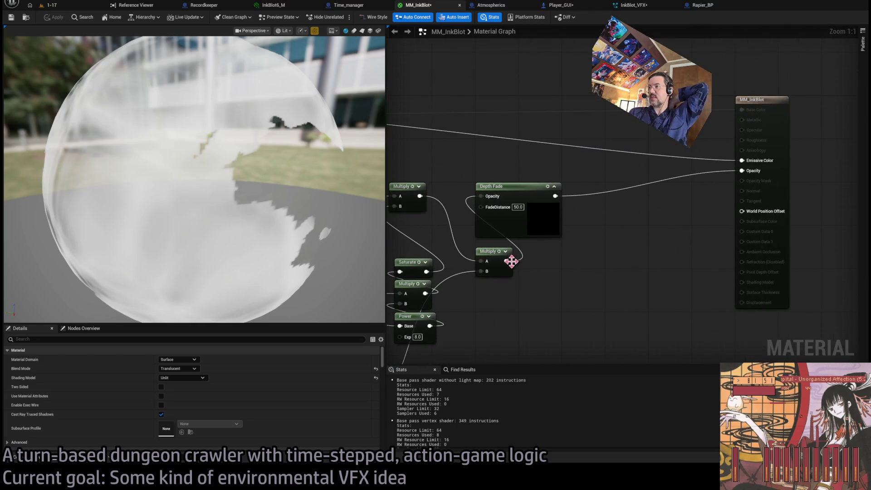
pyautogui.moveTo(743, 174); pyautogui.dragTo(742, 172)
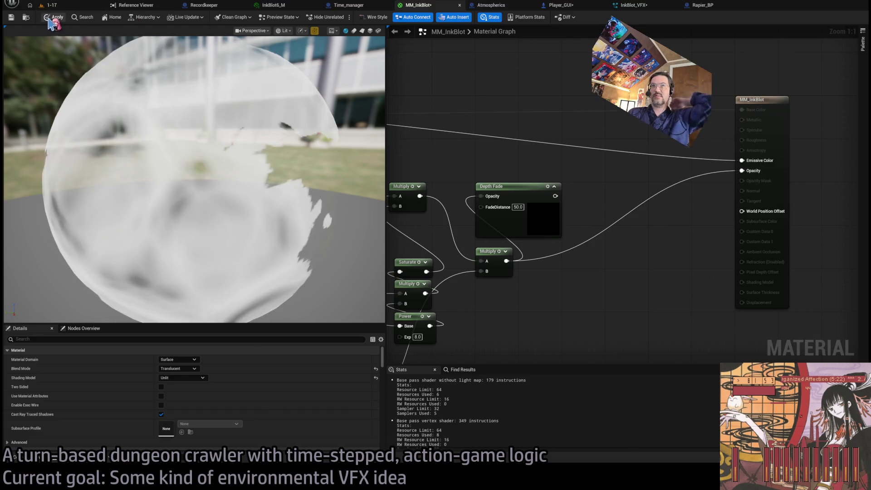
pyautogui.click(60, 7)
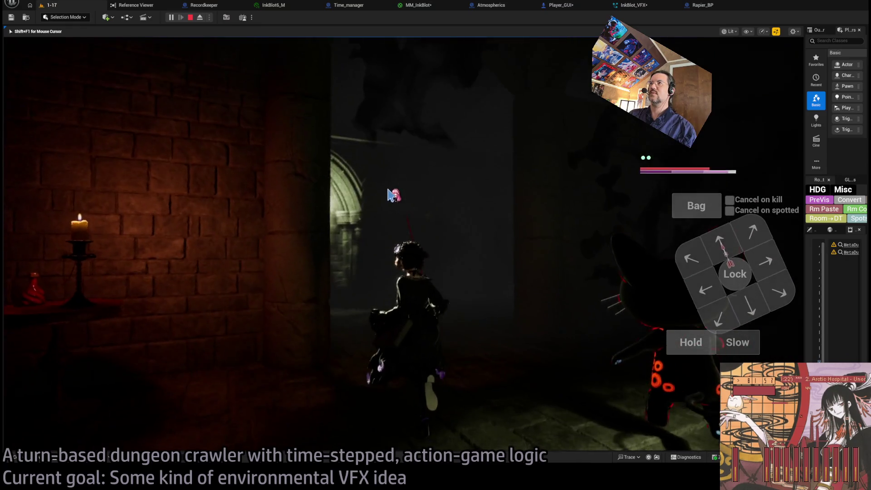
pyautogui.click(418, 5)
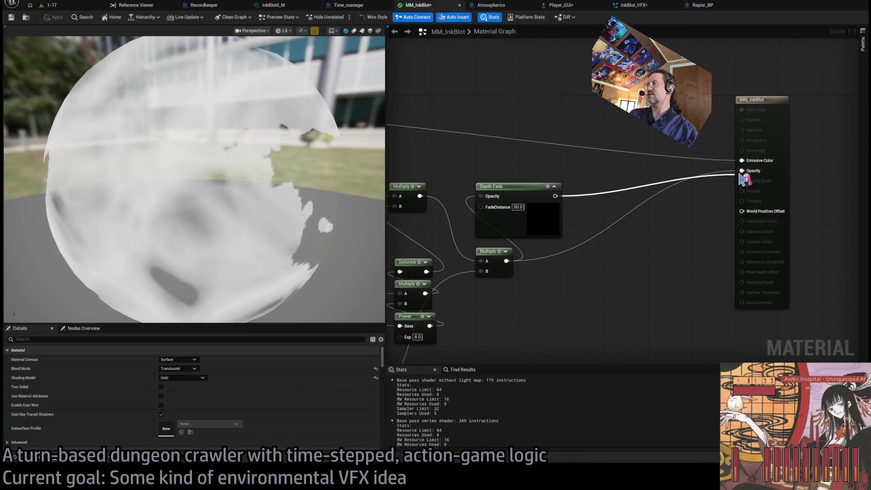
pyautogui.moveTo(742, 181); pyautogui.dragTo(743, 172)
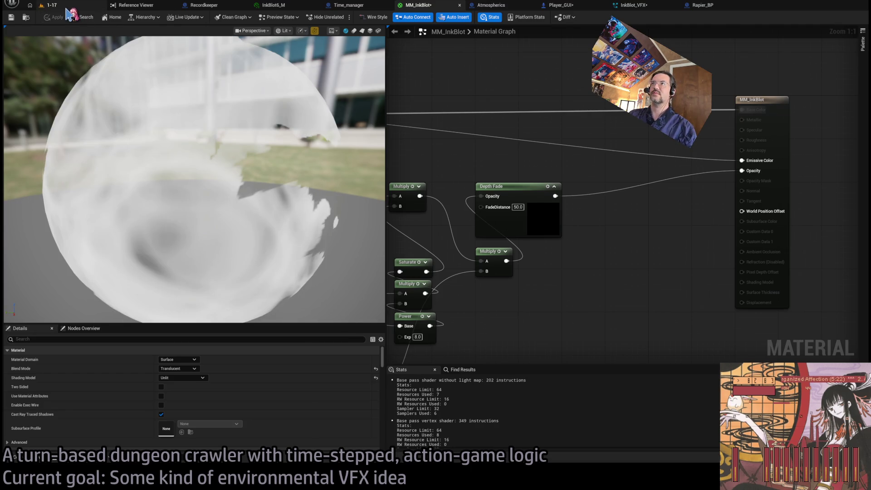
# - Compare InkBlot6_M with the running level, release it with Shift+F1, and bring up InkBlot_VFX
pyautogui.click(278, 6)
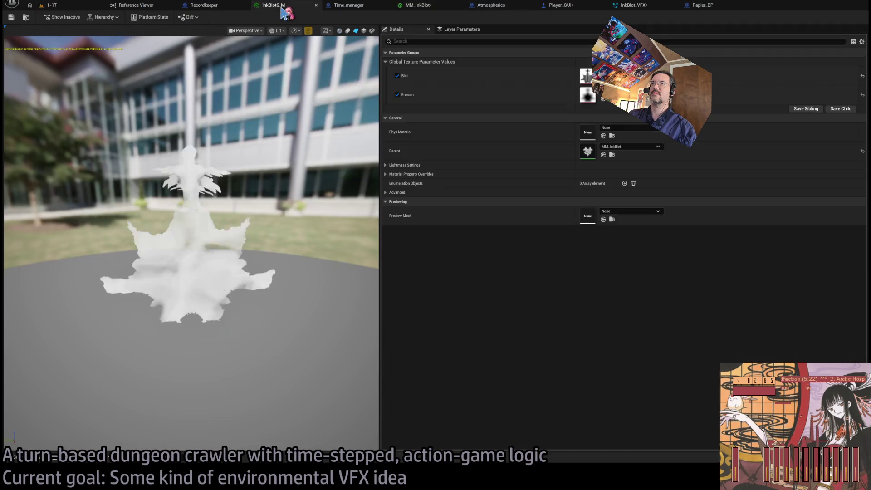
pyautogui.click(60, 9)
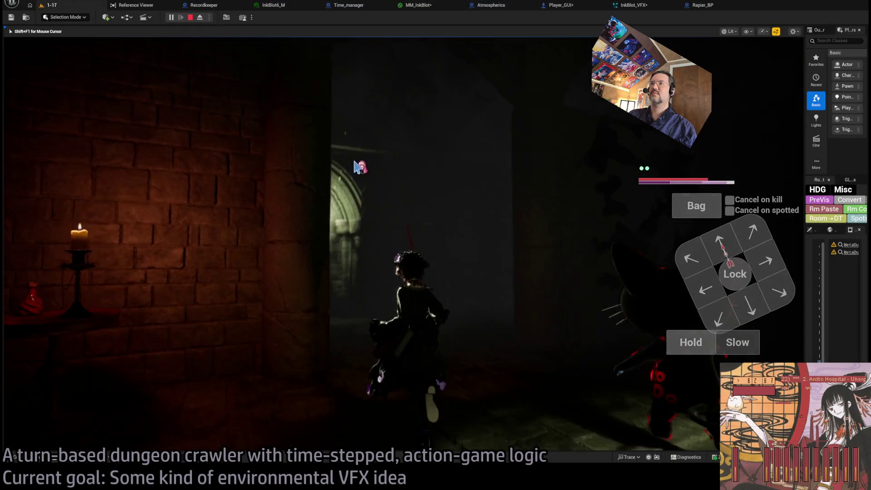
pyautogui.click(478, 145)
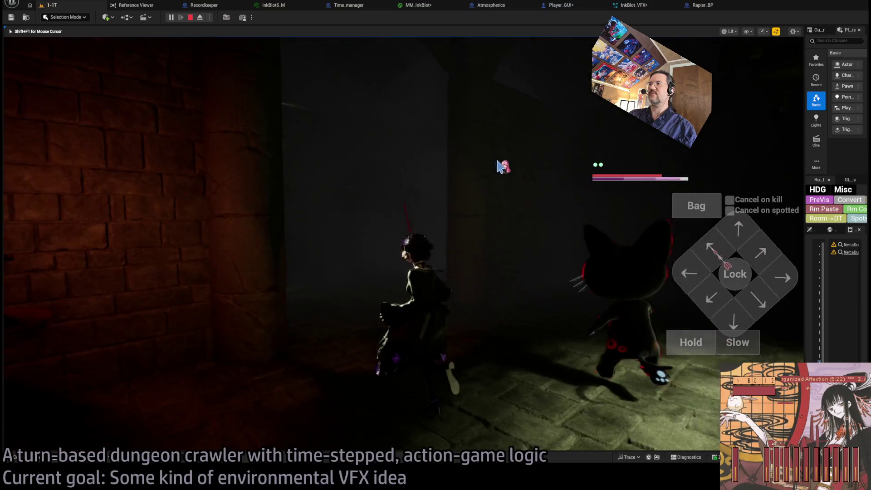
pyautogui.hotkey('shift', 'F1')
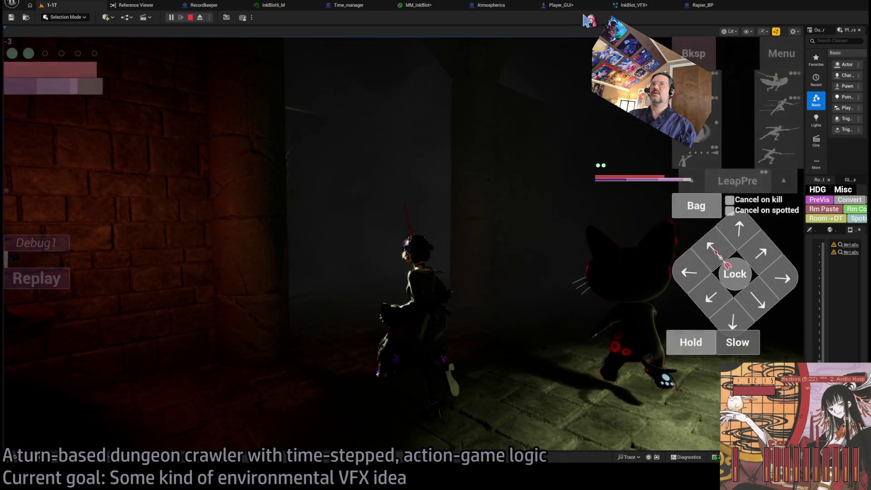
pyautogui.click(265, 6)
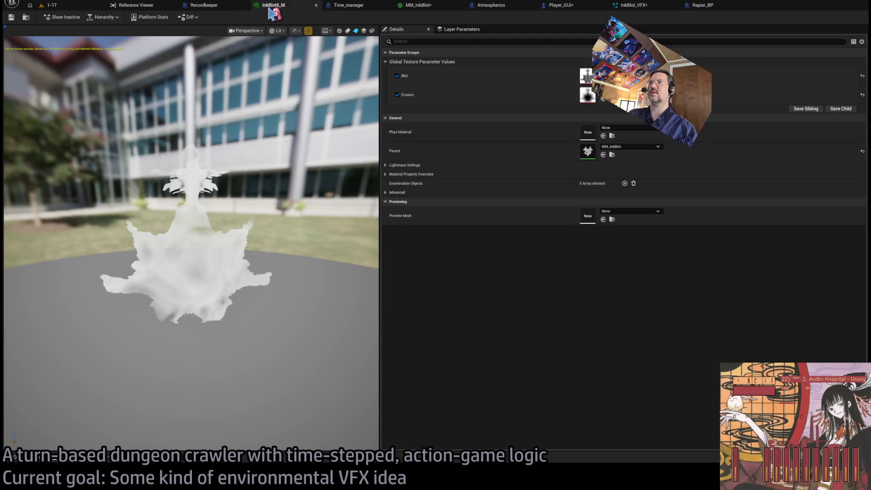
pyautogui.click(418, 6)
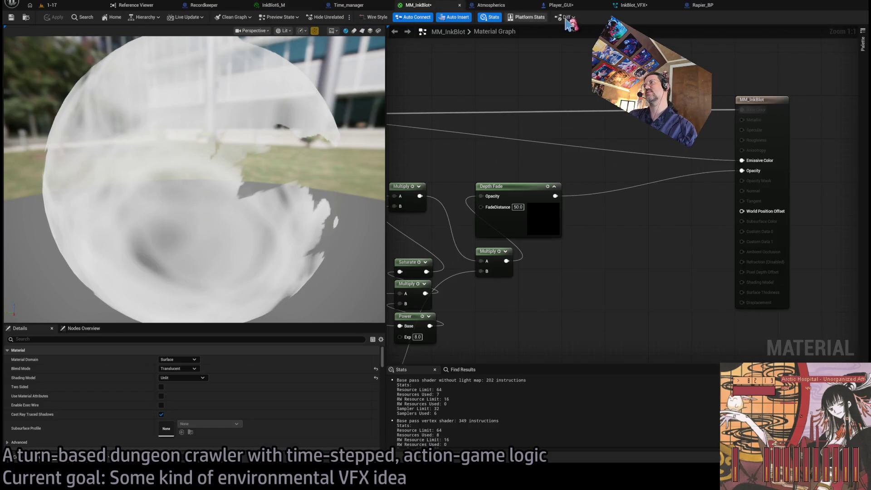
pyautogui.click(634, 5)
# - Set the first InkBlotSelector sprite renderer's Facing Mode to Face Camera Distance Blend
pyautogui.click(480, 152)
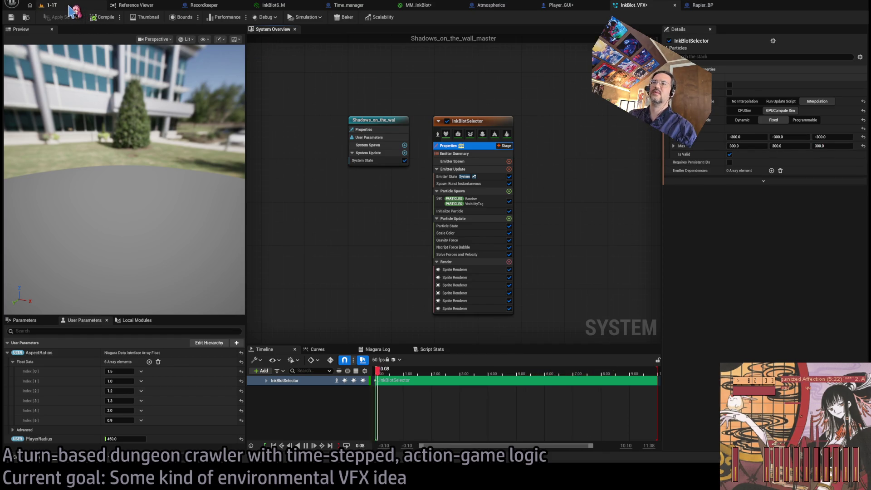
pyautogui.click(474, 270)
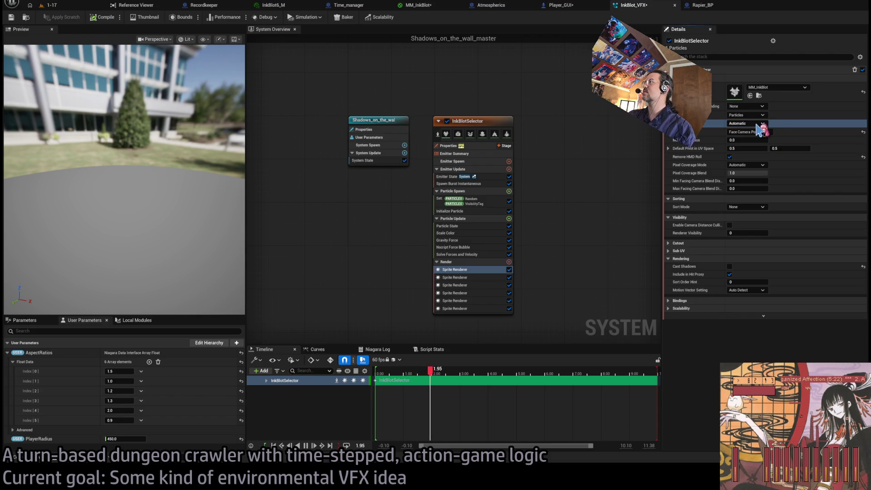
pyautogui.click(781, 117)
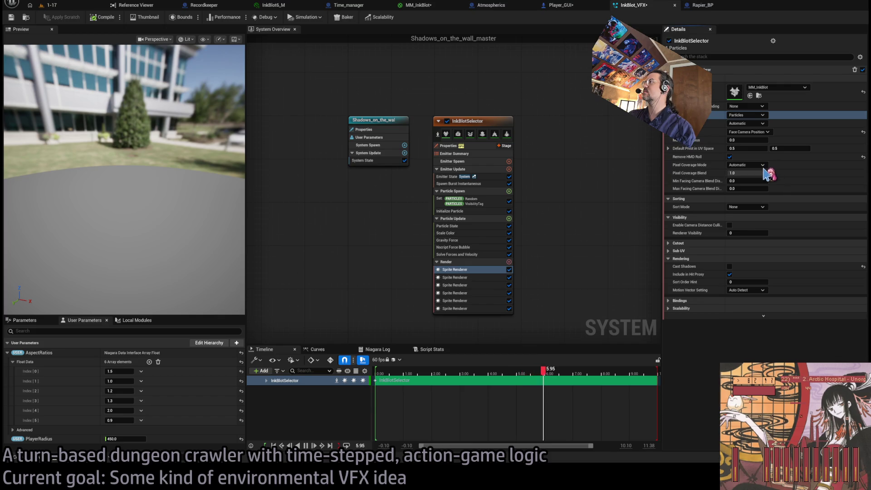
pyautogui.click(766, 132)
pyautogui.click(770, 140)
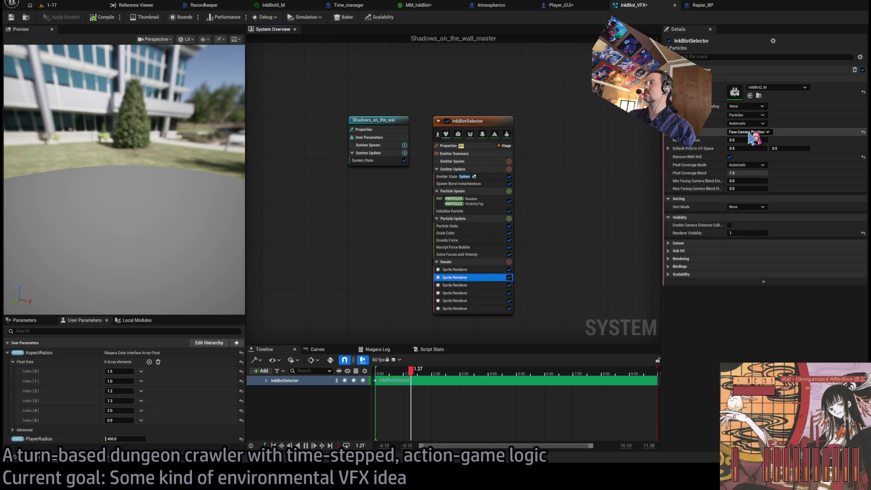
# - Review the other sprite renderers, InkBlot2_M through InkBlot6_M, then start a play session
pyautogui.click(497, 285)
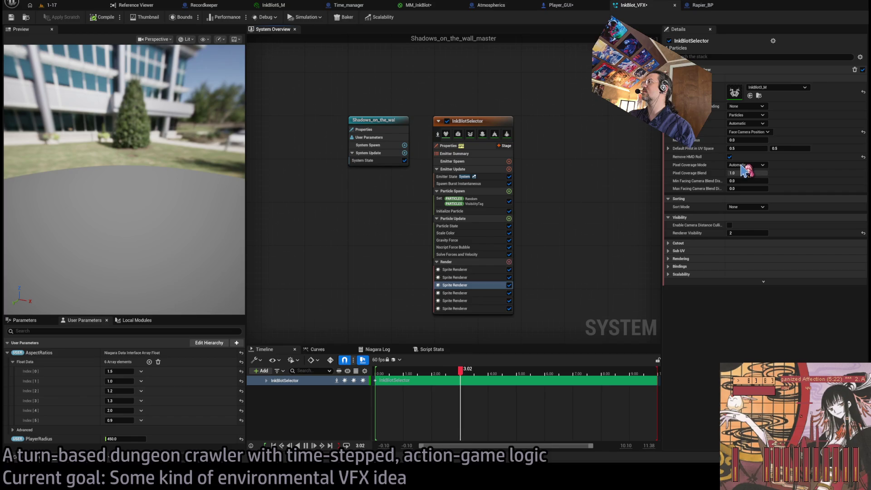
pyautogui.click(459, 277)
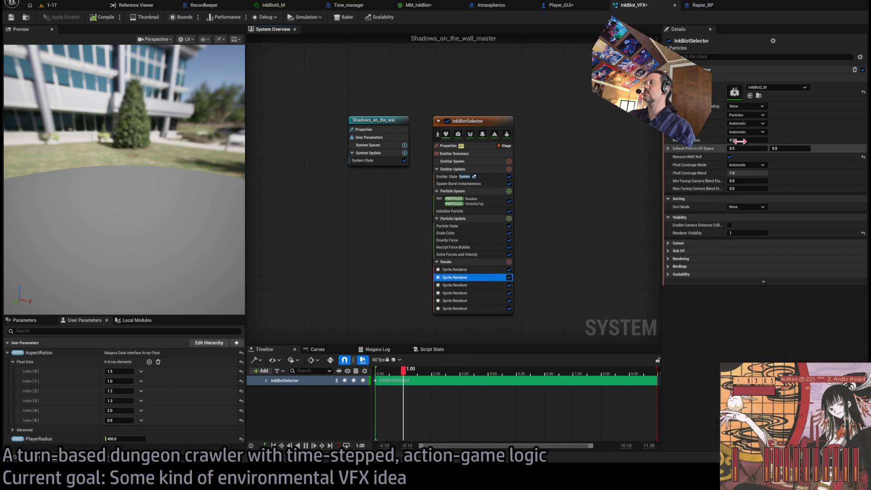
pyautogui.click(463, 269)
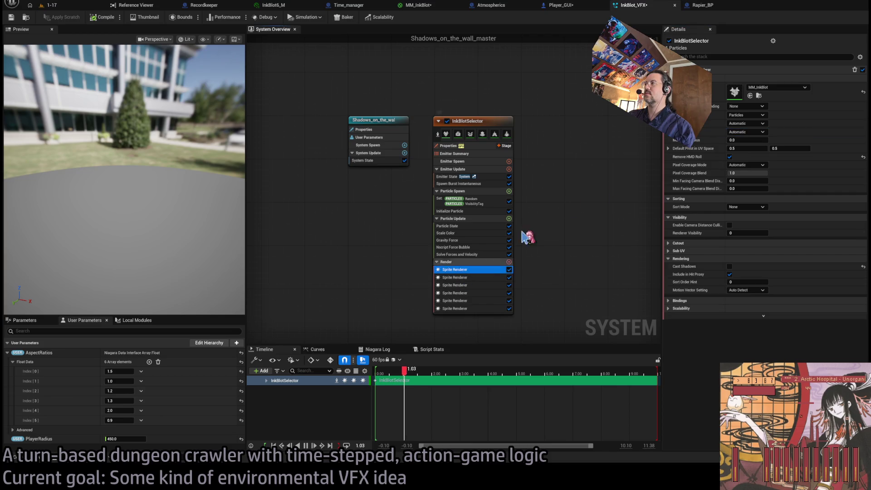
pyautogui.click(471, 293)
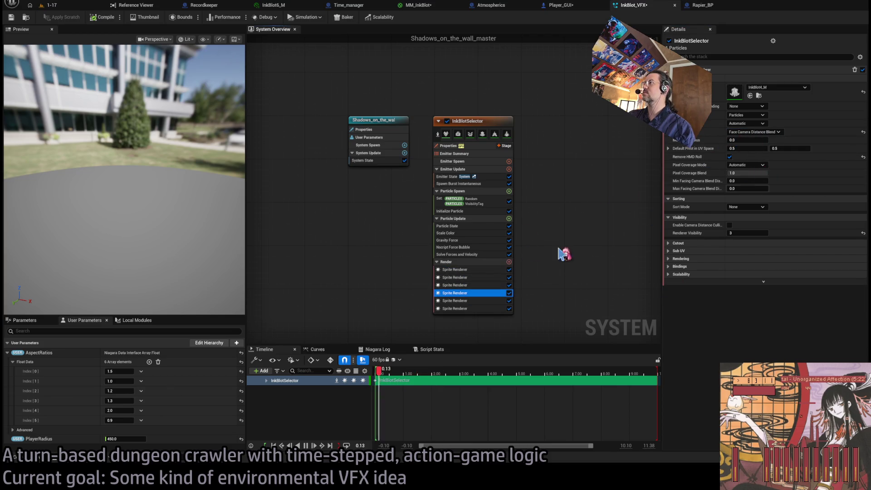
pyautogui.click(472, 301)
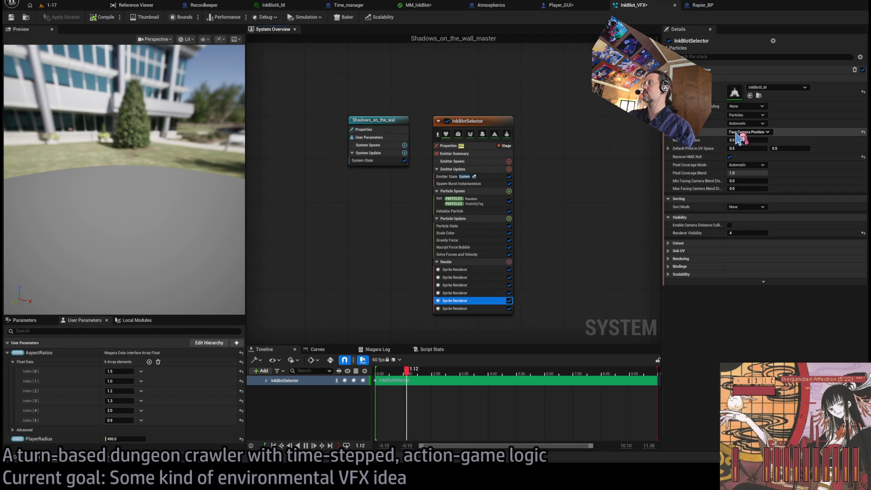
pyautogui.click(479, 309)
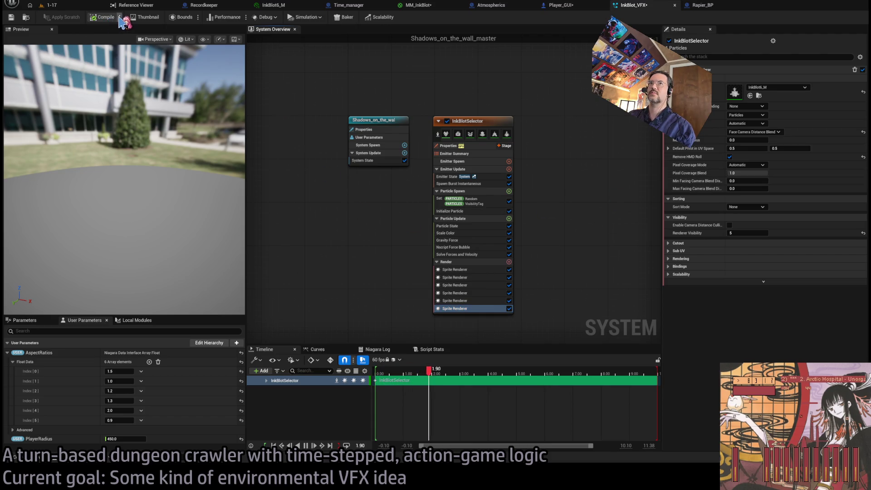
pyautogui.hotkey('alt', 'p')
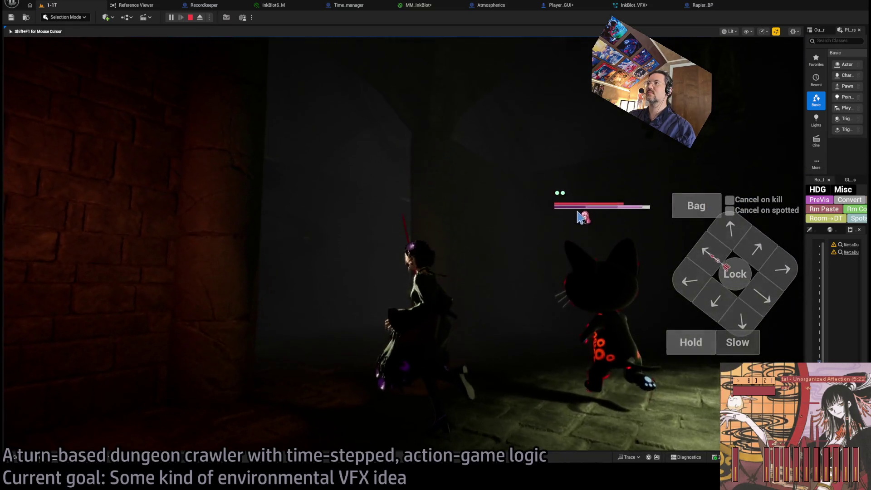
# - Lock onto the nearby enemy, use the first inventory item and a lunge, and fight combat turns
pyautogui.click(735, 275)
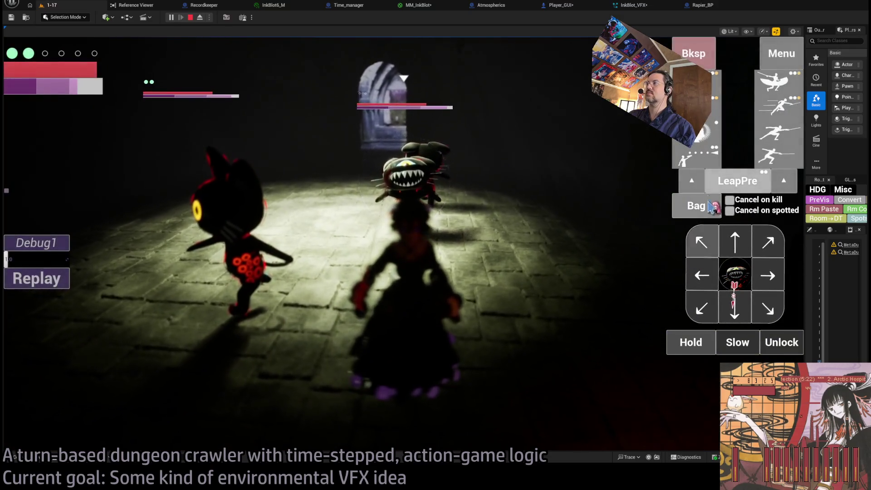
pyautogui.click(696, 205)
pyautogui.click(312, 132)
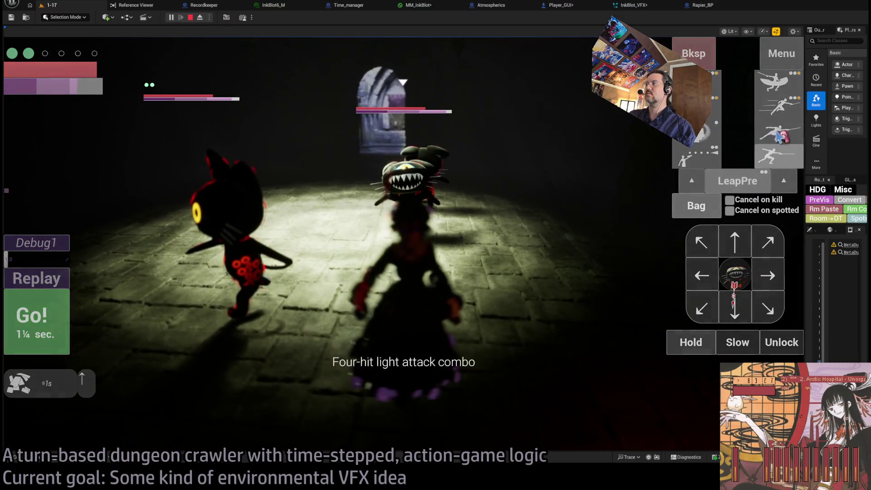
pyautogui.click(778, 105)
pyautogui.click(36, 321)
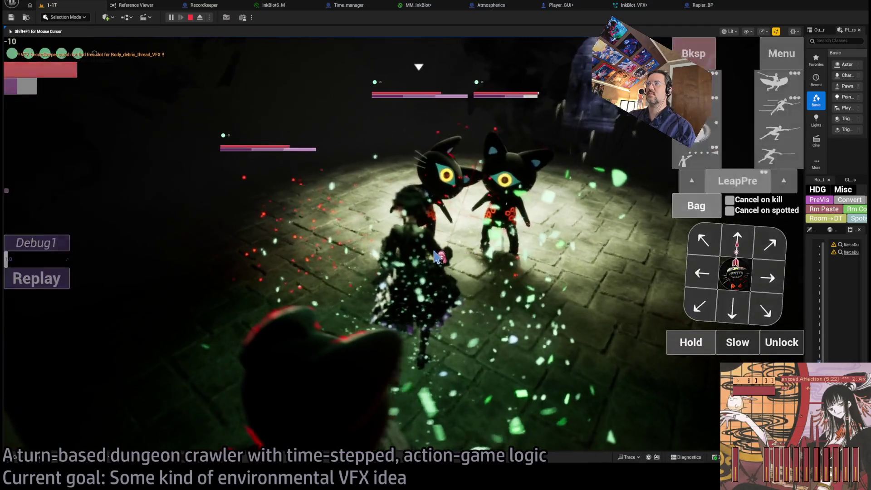
pyautogui.click(692, 235)
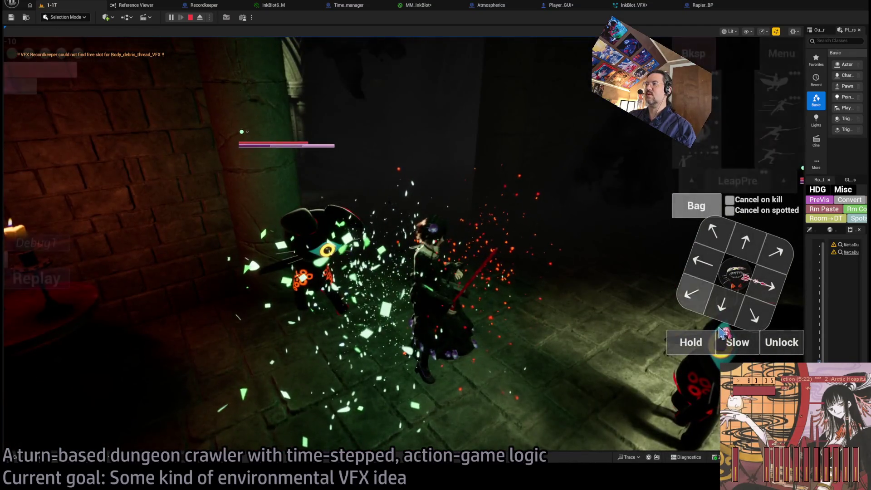
pyautogui.click(721, 119)
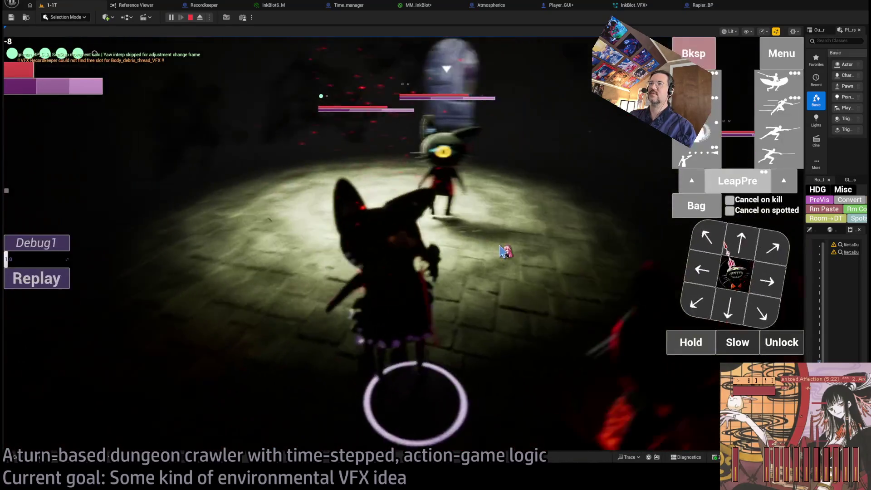
pyautogui.click(502, 251)
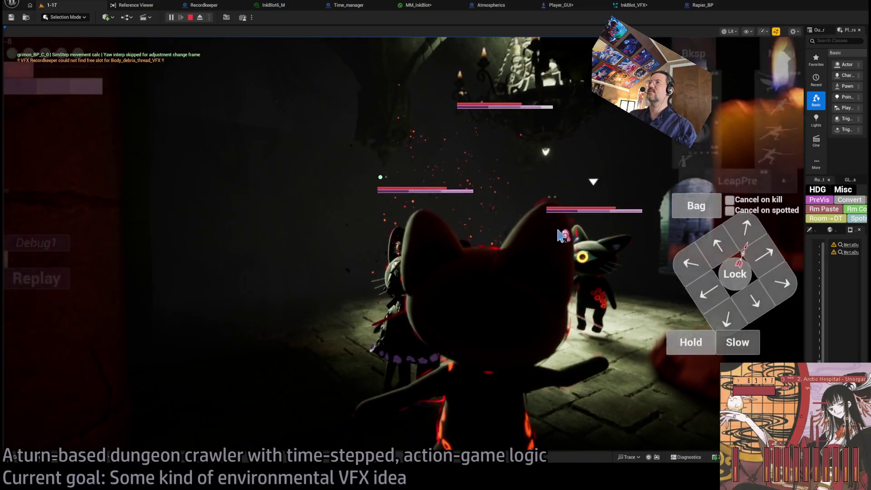
# - Keep playing turns toward the enemy with a leaping thrust attack, moving into the next room
pyautogui.click(411, 232)
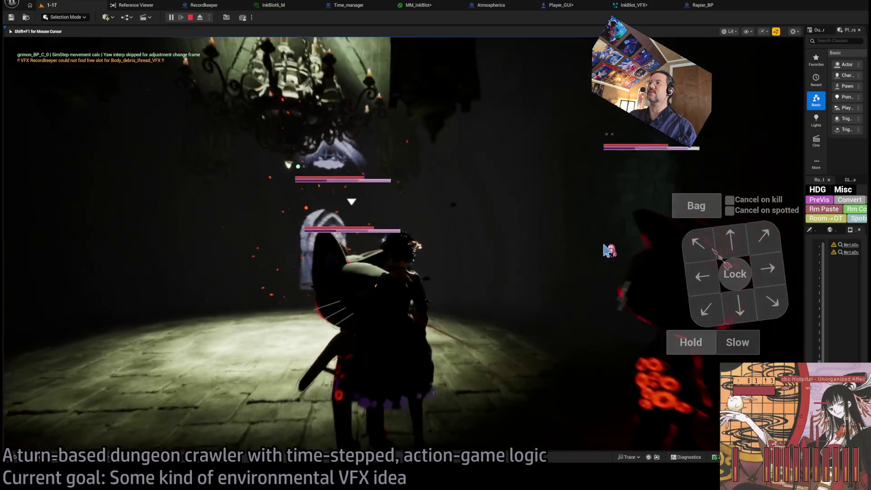
pyautogui.click(745, 244)
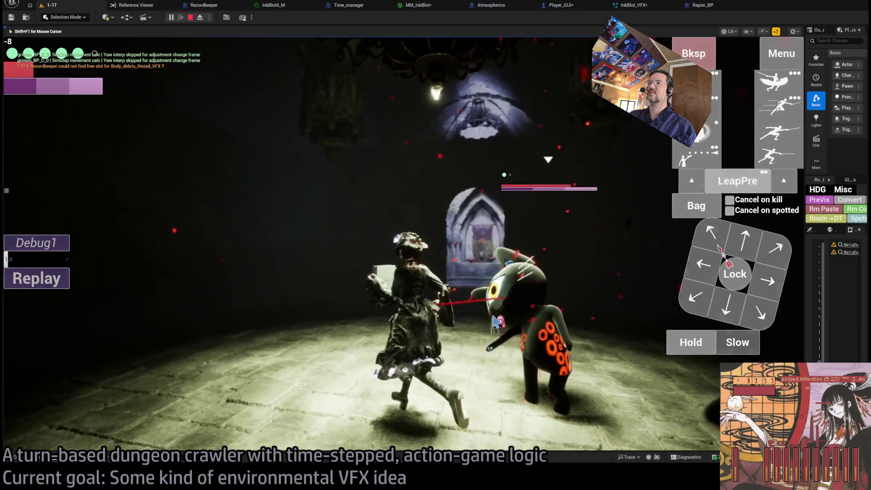
pyautogui.click(585, 317)
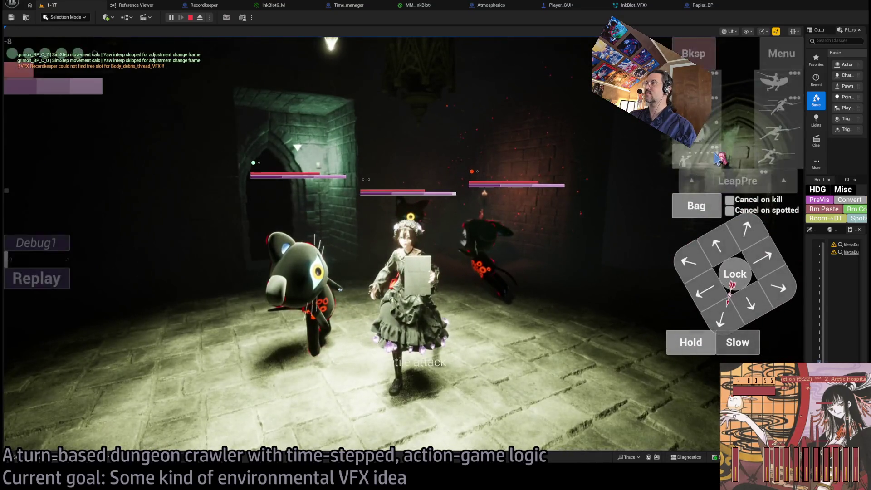
pyautogui.click(697, 205)
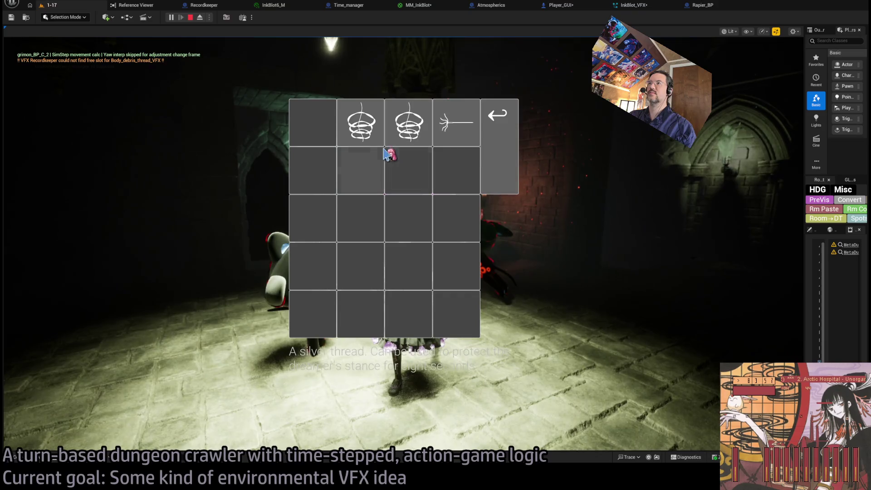
pyautogui.click(499, 172)
pyautogui.click(765, 274)
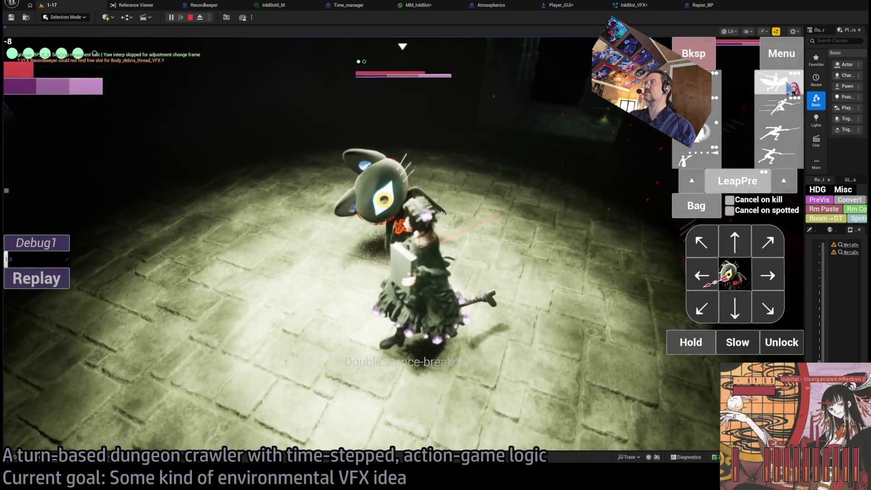
pyautogui.click(788, 89)
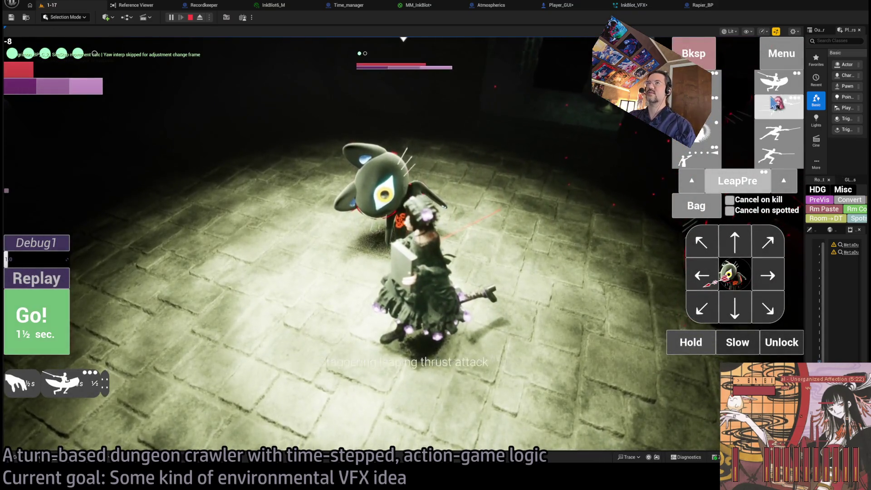
pyautogui.click(34, 317)
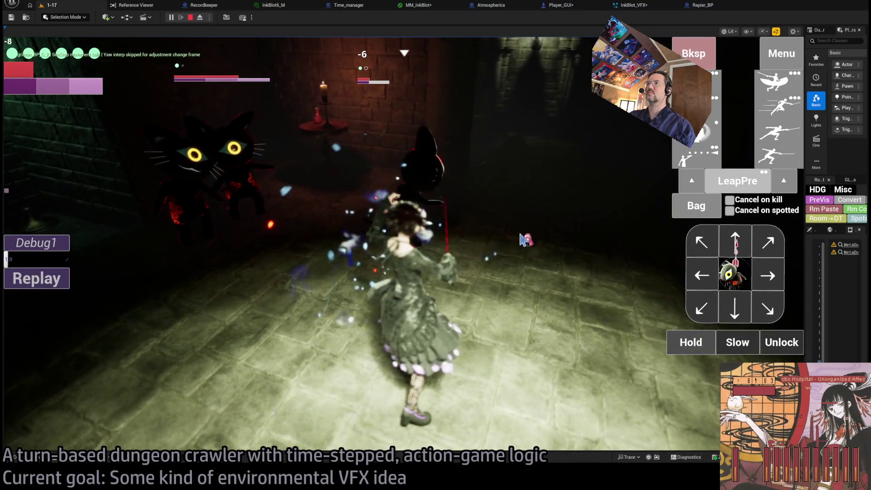
pyautogui.click(527, 239)
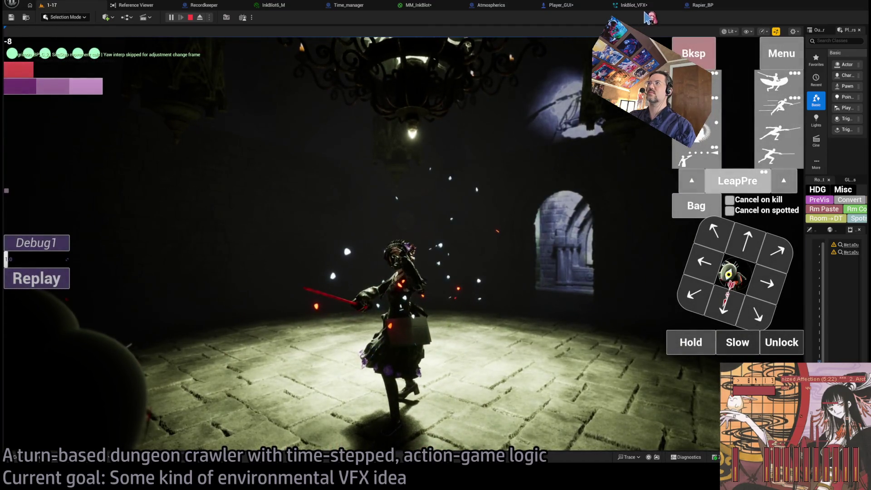
pyautogui.click(527, 130)
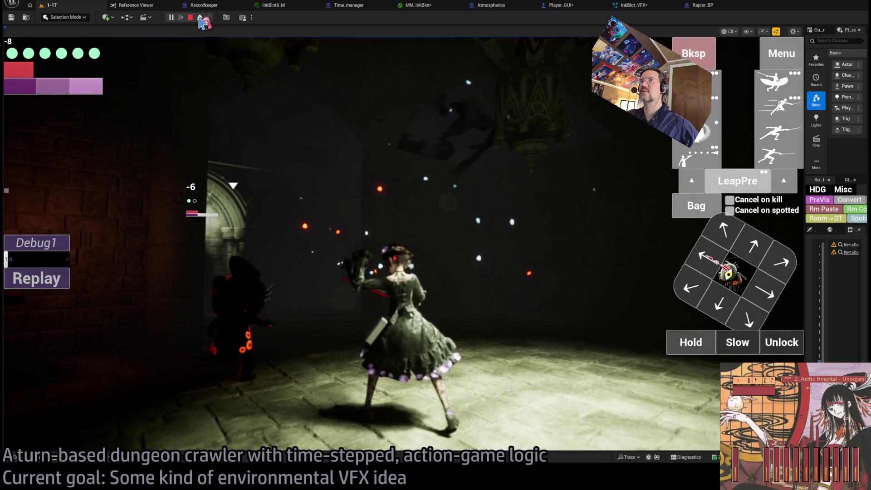
# - Inspect the level in Wireframe and Unlit view modes, returning to Lit after each
pyautogui.press('F1')
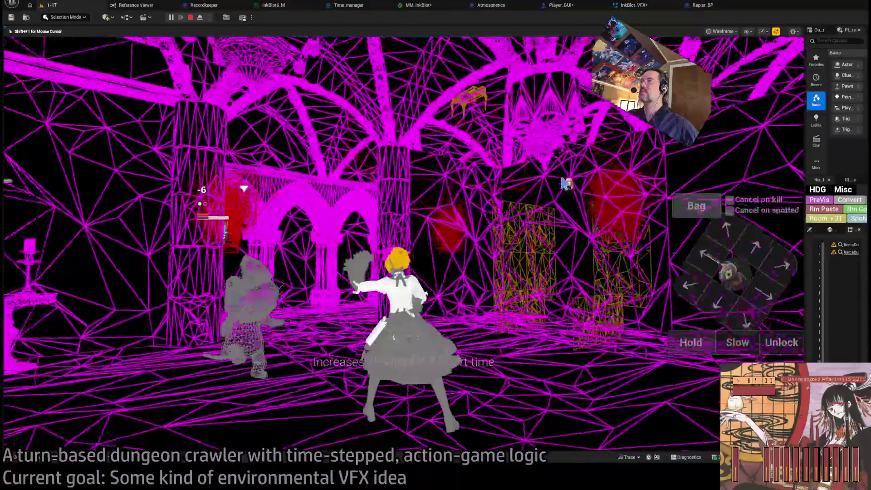
pyautogui.press('F3')
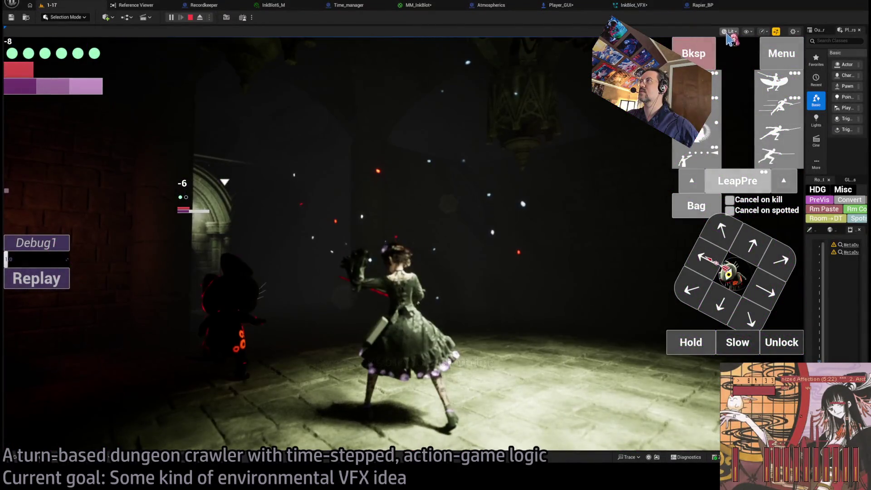
pyautogui.press('F2')
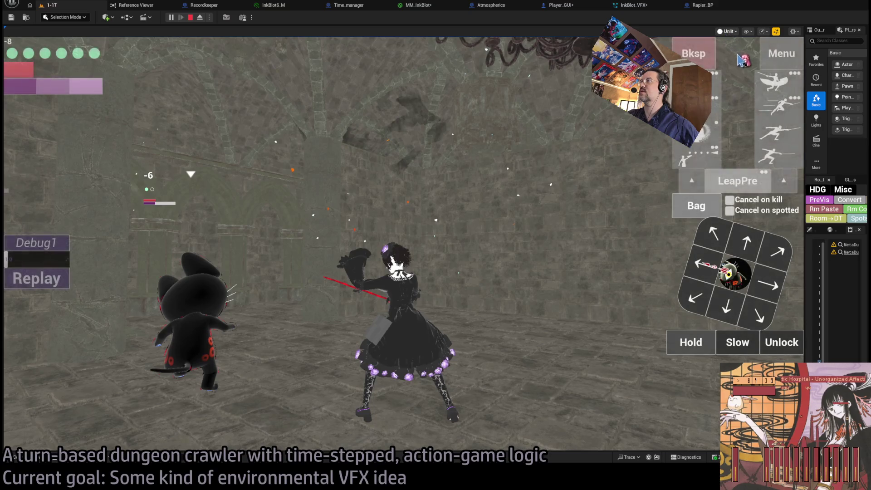
pyautogui.press('F3')
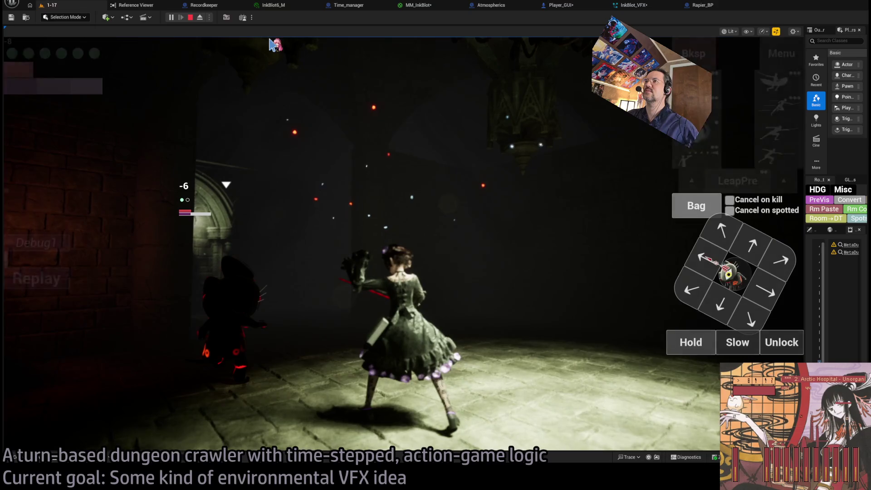
# - Walk the heroine forward, end the play-test, and zoom onto Player_GUI's Spawn System at Location nodes
pyautogui.press('w')
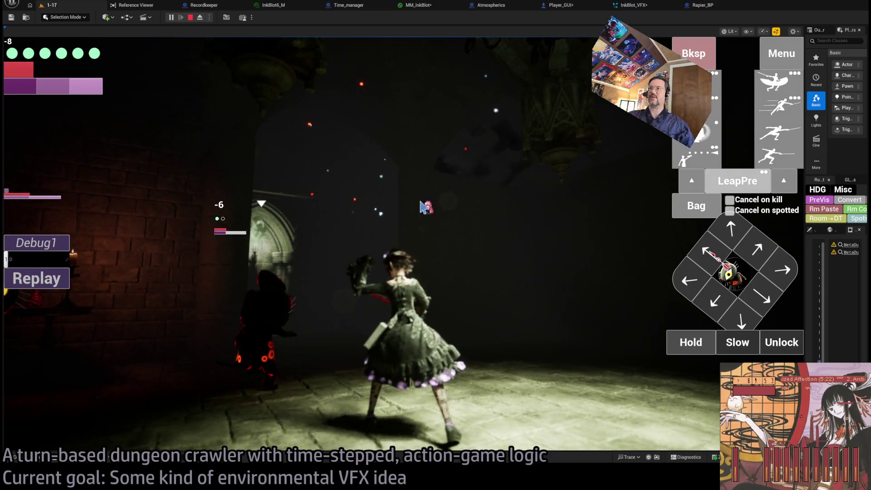
pyautogui.click(190, 18)
pyautogui.scroll(3, 516, 236)
pyautogui.scroll(4, 402, 273)
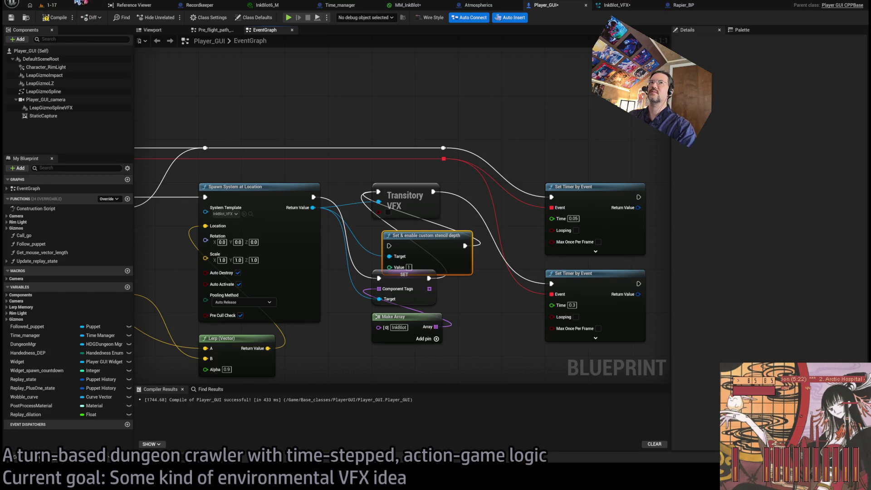
# - Start a new play-test of level 1-17 and climb the heroine up the stairs
pyautogui.click(74, 4)
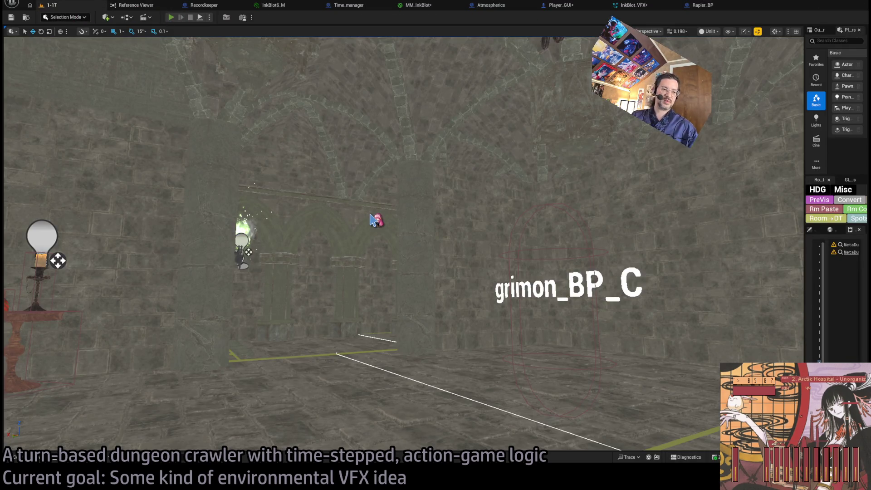
pyautogui.hotkey('alt', 'p')
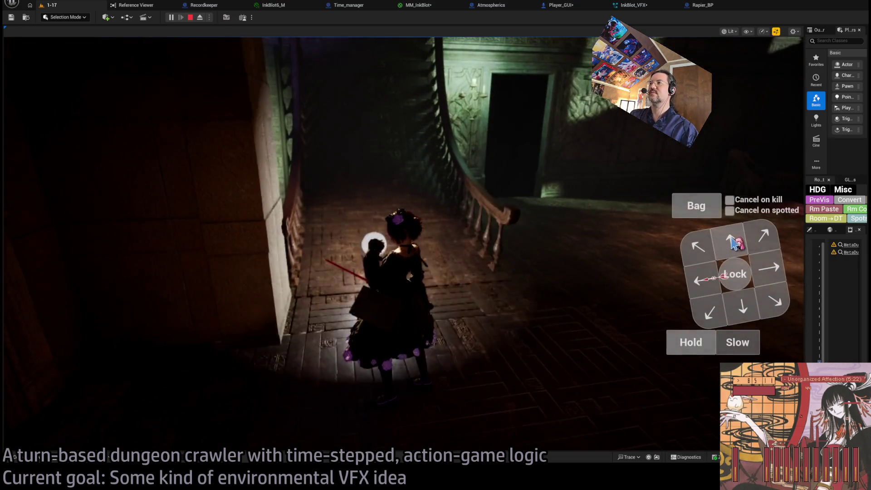
pyautogui.click(733, 243)
pyautogui.click(58, 313)
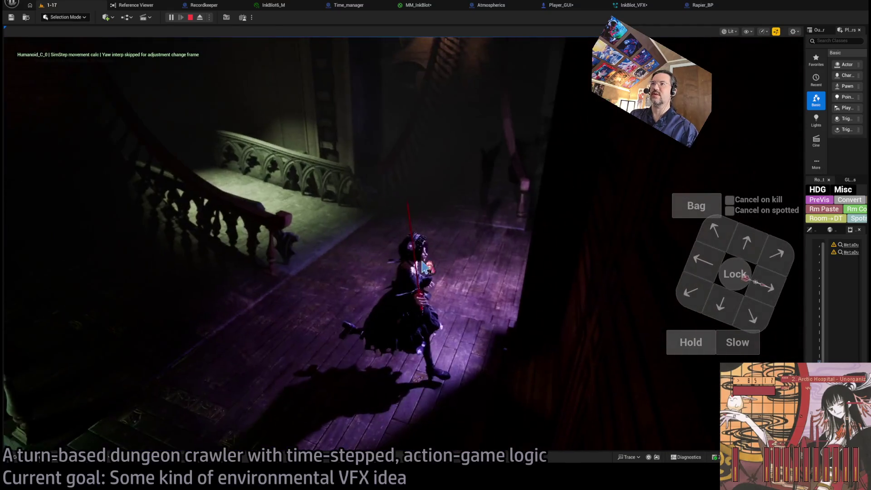
# - Move the heroine left, then two one-second moves right along the corridor
pyautogui.click(702, 261)
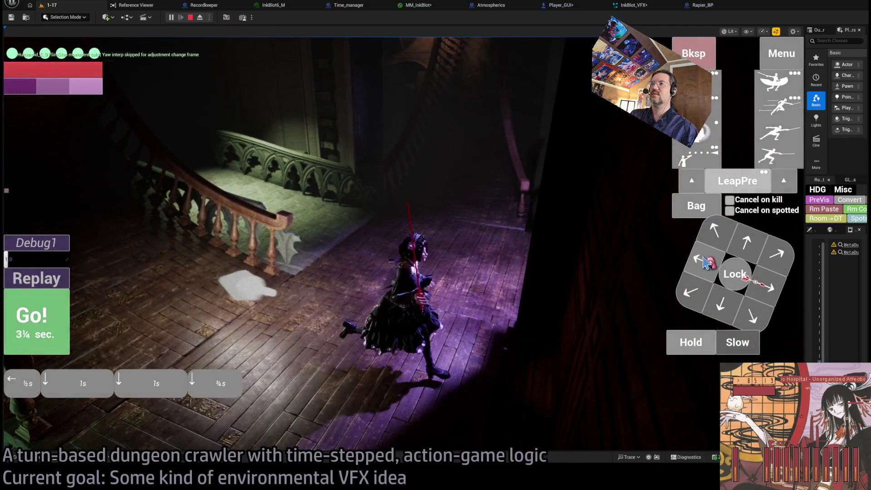
pyautogui.click(68, 318)
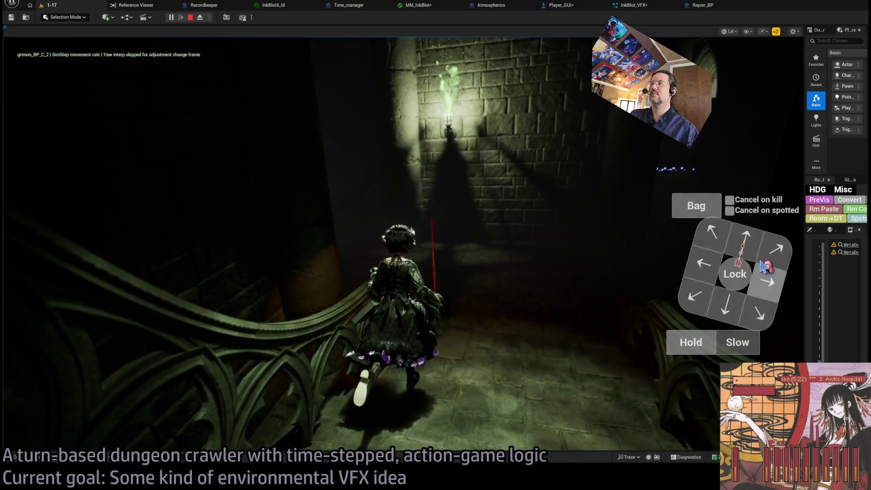
pyautogui.press('Right')
pyautogui.press('Right')
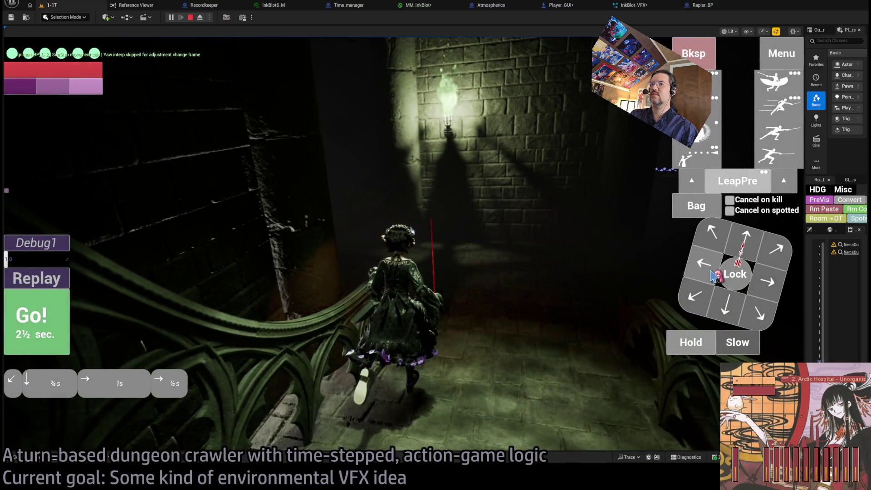
pyautogui.press('Return')
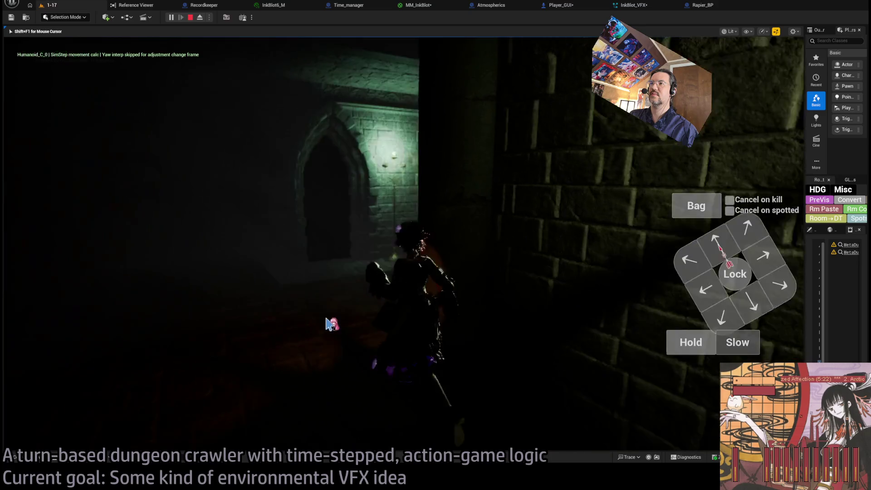
# - Run queued down-and-left moves, then plan moves up and right toward the cat enemy
pyautogui.press('Down')
pyautogui.press('Left')
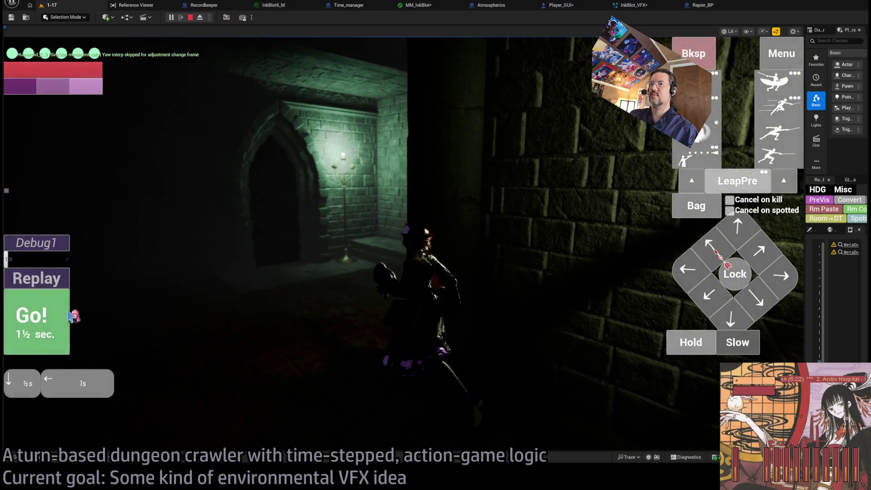
pyautogui.click(55, 317)
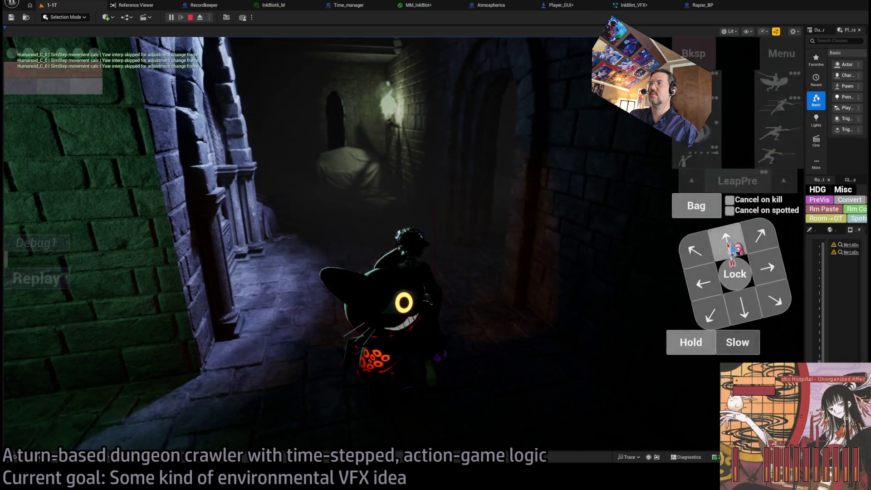
pyautogui.click(733, 248)
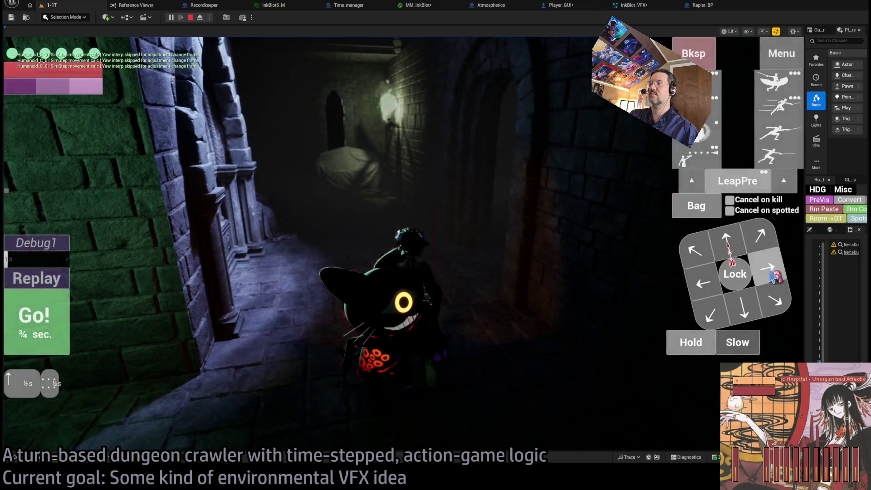
pyautogui.press('Right')
pyautogui.press('Right')
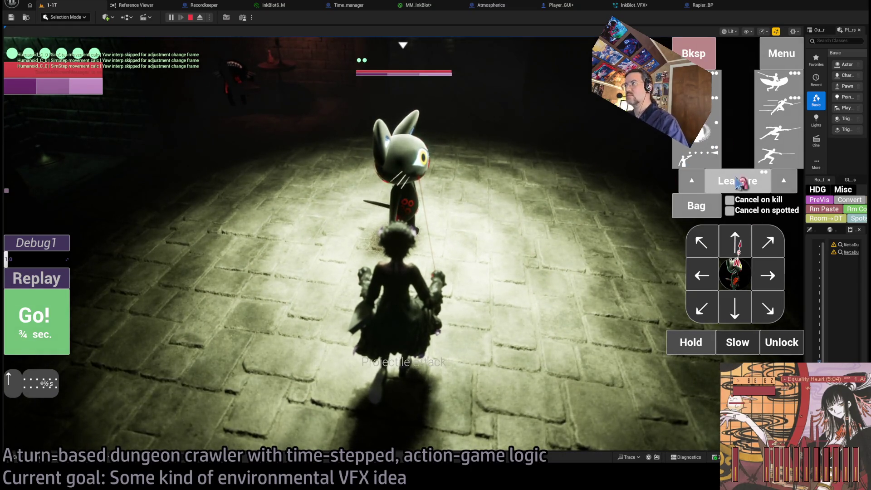
# - Queue a lunge and the four-hit combo, dropping the shield skill, and execute the attack
pyautogui.click(713, 89)
pyautogui.click(707, 58)
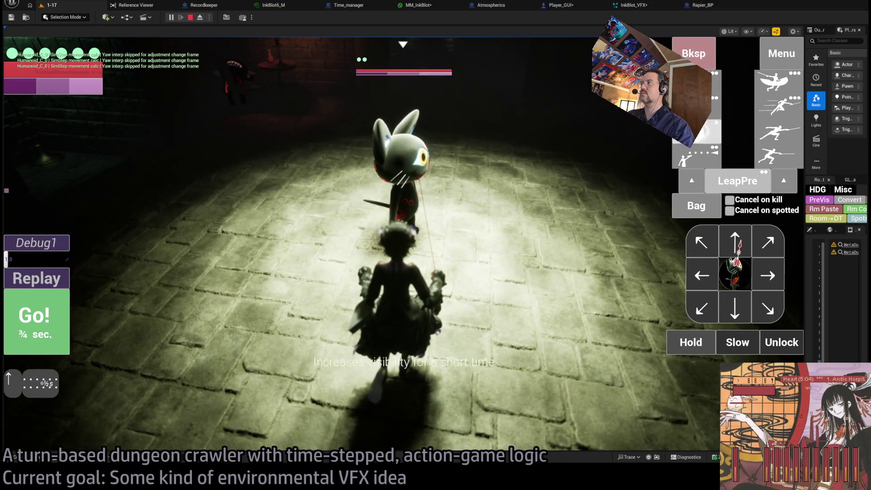
pyautogui.click(772, 84)
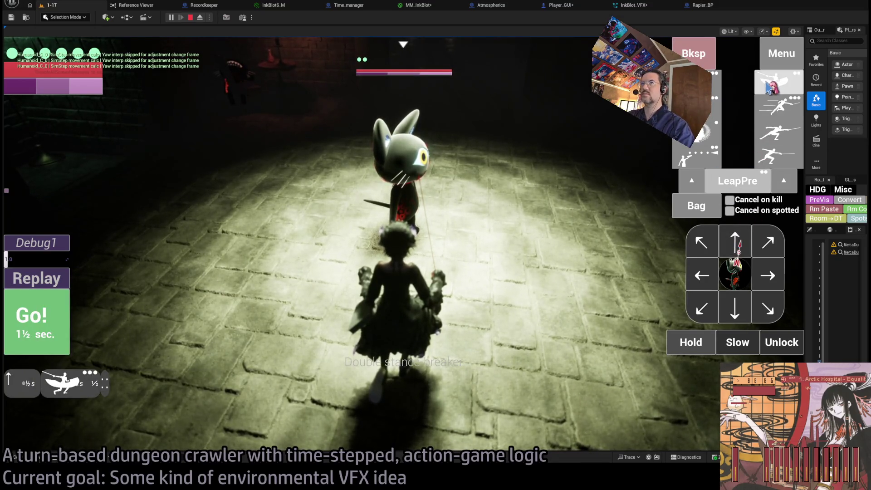
pyautogui.click(769, 86)
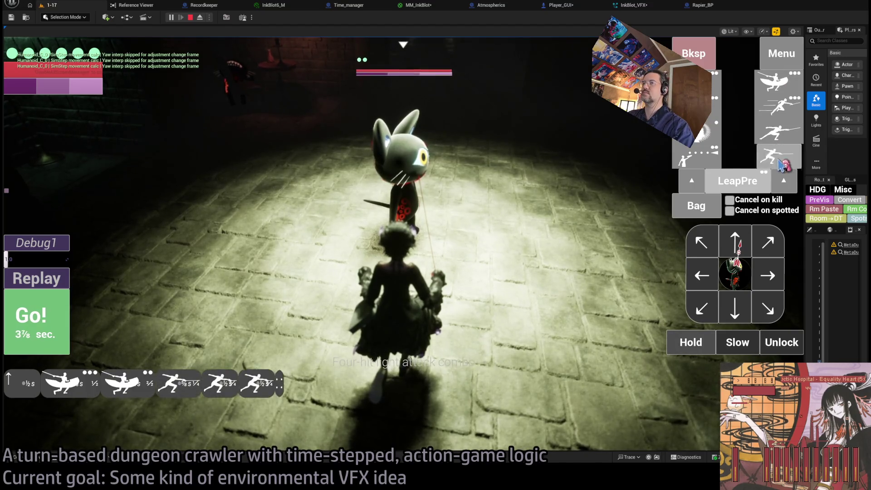
pyautogui.press('space')
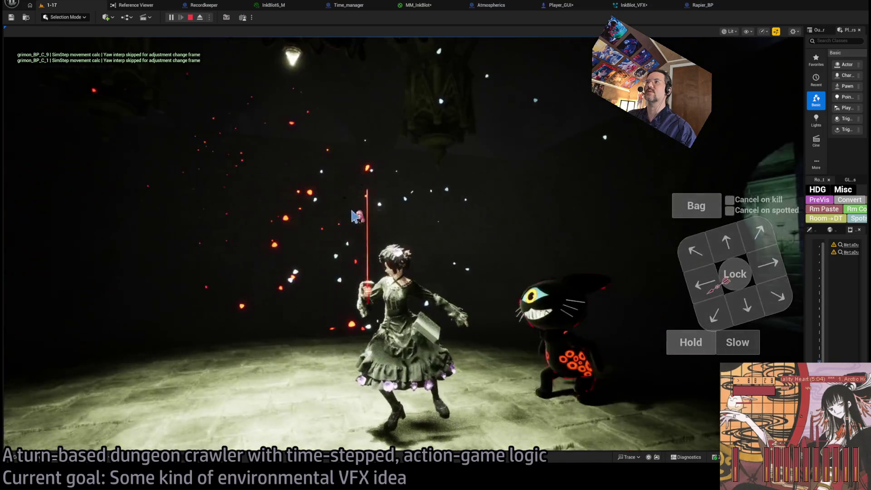
# - Lock on to the nearby cat, step toward it, and launch two queued lunges
pyautogui.click(448, 209)
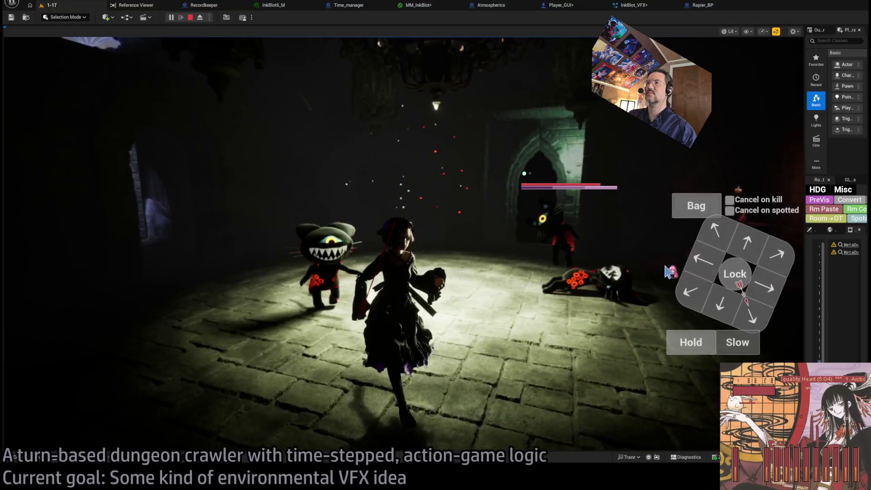
pyautogui.click(731, 271)
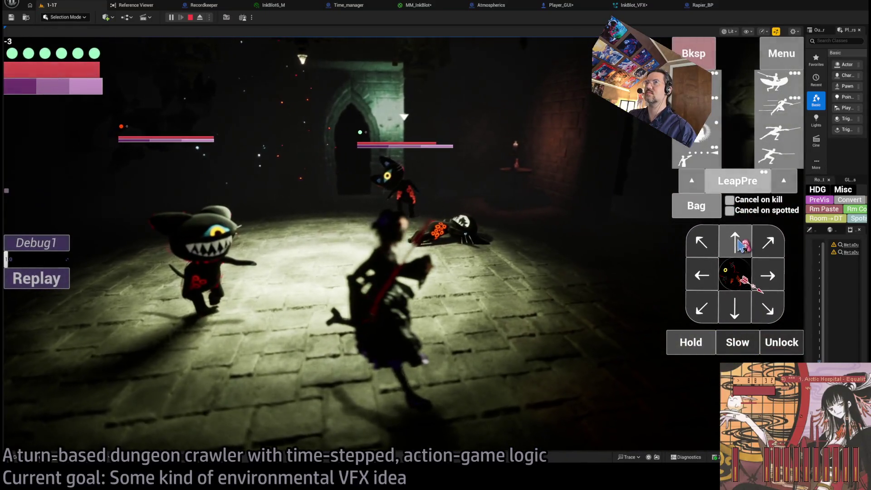
pyautogui.click(738, 243)
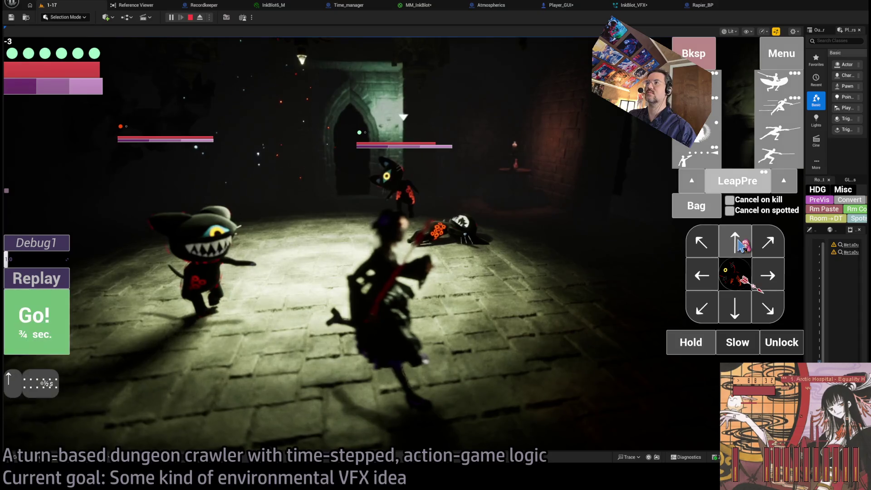
pyautogui.click(777, 107)
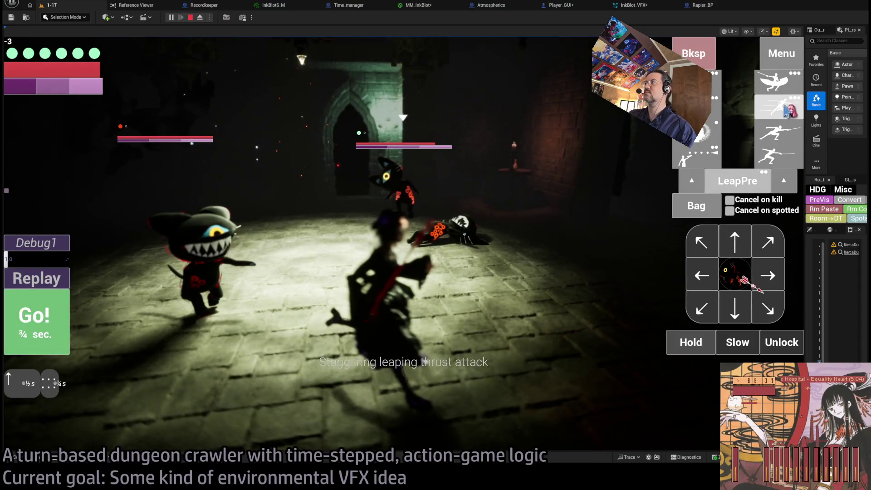
pyautogui.click(68, 329)
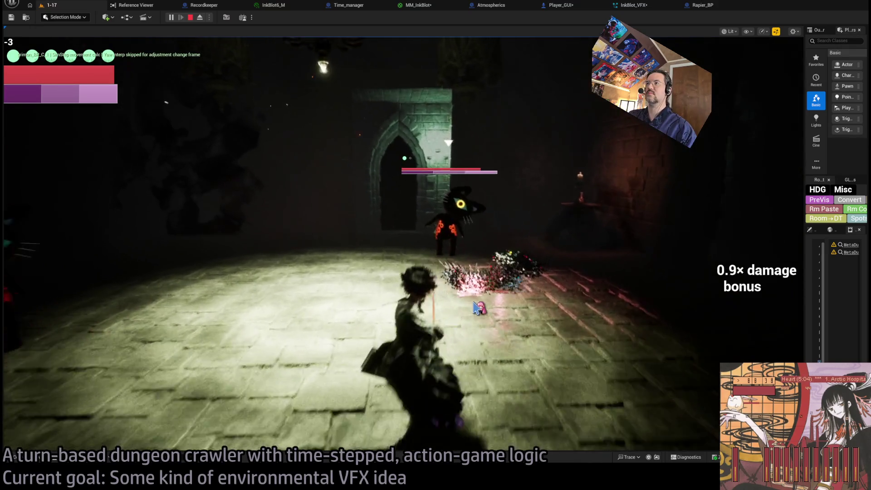
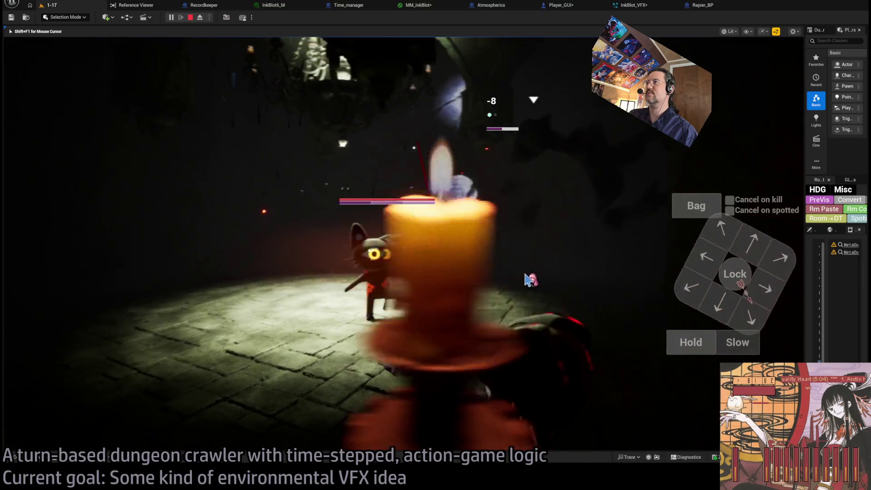
# - Target the cat enemy, launch a projectile attack at it, and play out the queued turn
pyautogui.click(733, 272)
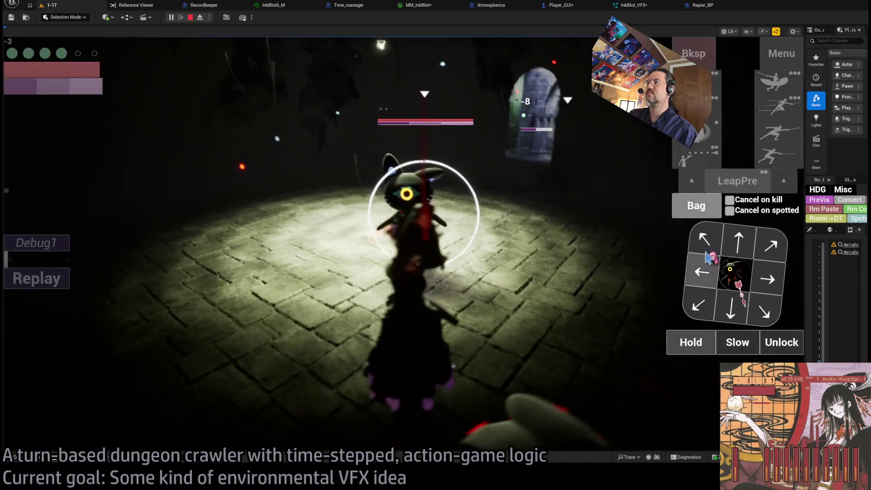
pyautogui.click(777, 156)
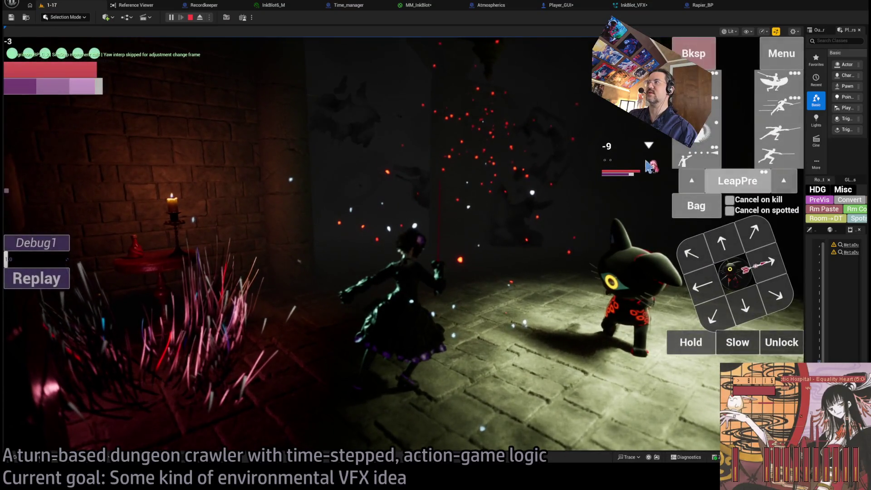
pyautogui.click(705, 143)
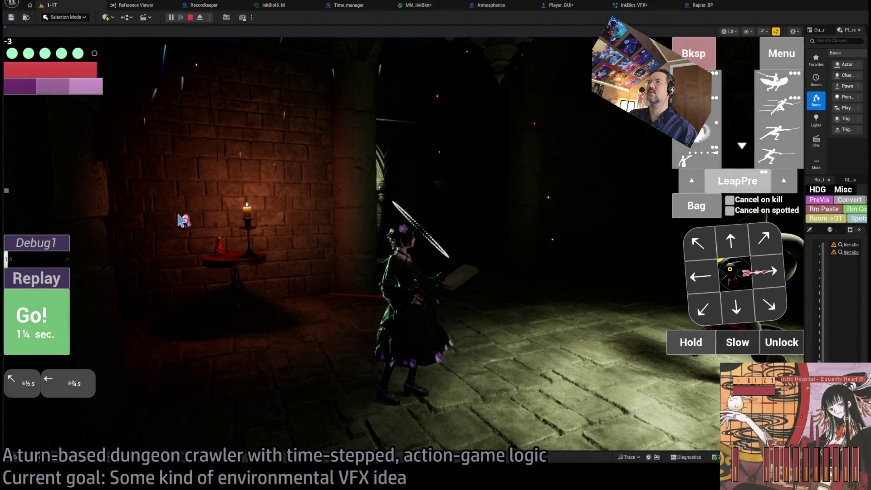
pyautogui.press('space')
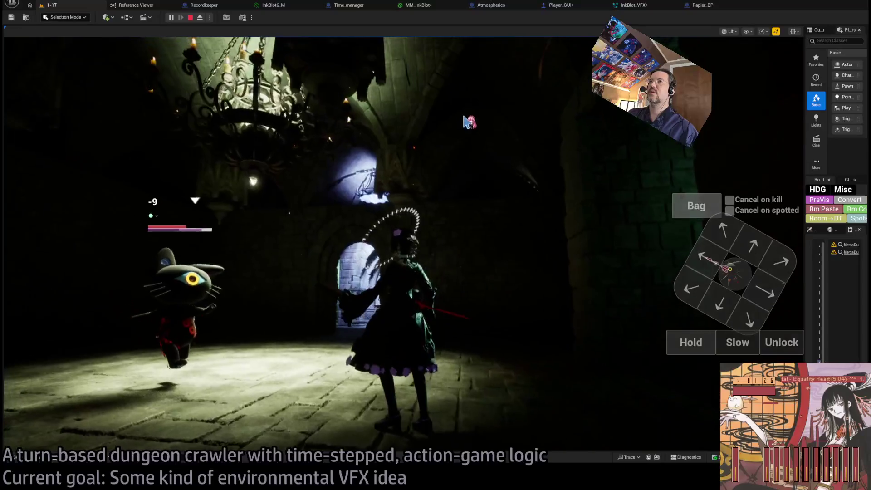
# - Stop the playtest and nudge the stencil-depth node up-left in the Player_GUI event graph
pyautogui.click(191, 18)
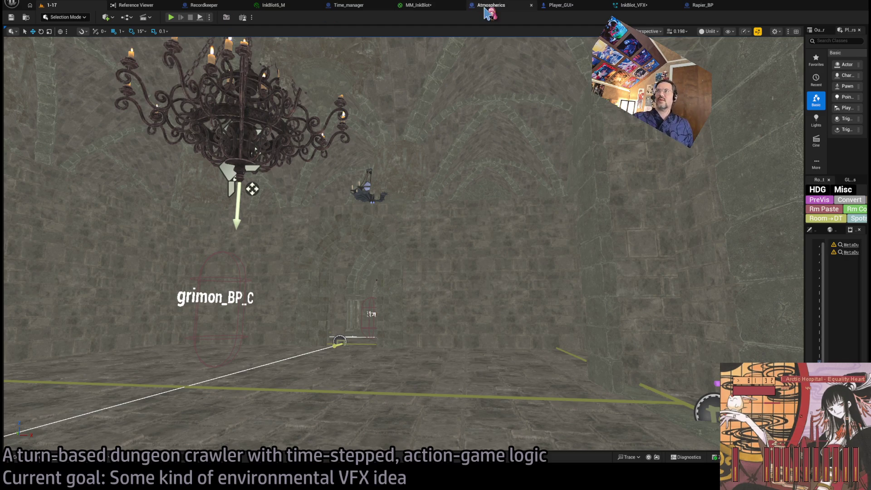
pyautogui.click(574, 9)
pyautogui.moveTo(430, 233); pyautogui.dragTo(419, 226)
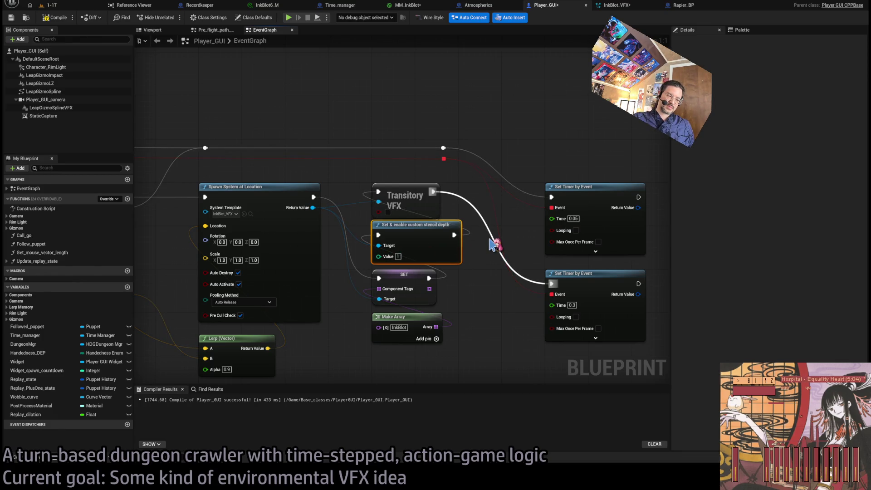
# - Review the InkBlot_VFX spawn nodes in the Player_GUI graph after a quick look at InkBlot_VFX
pyautogui.scroll(-5, 493, 245)
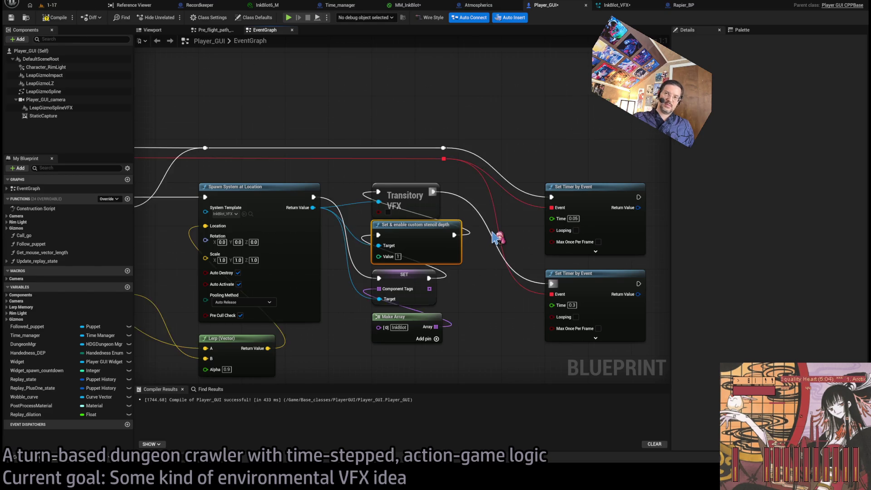
pyautogui.scroll(-1, 473, 169)
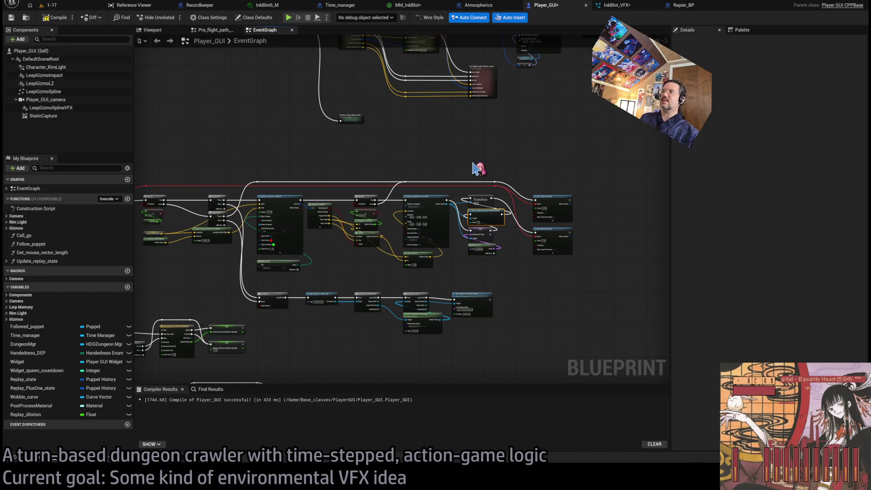
pyautogui.click(628, 8)
pyautogui.click(572, 6)
pyautogui.scroll(-2, 545, 227)
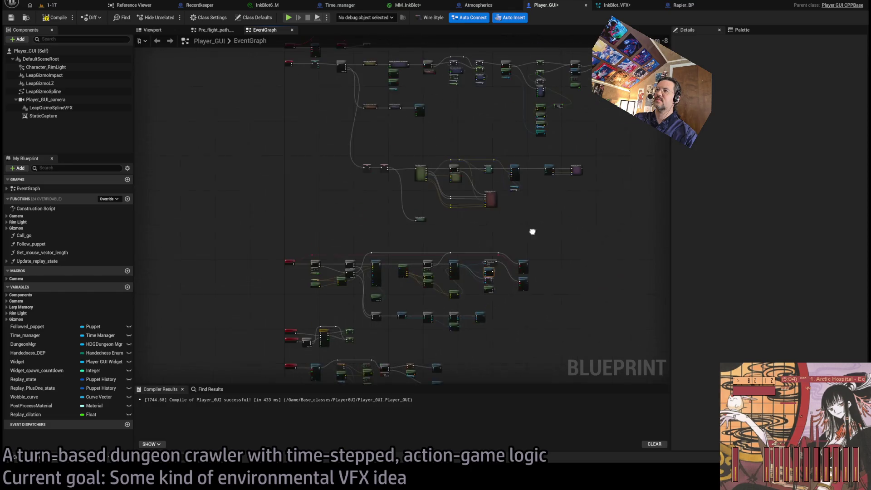
pyautogui.scroll(5, 470, 199)
pyautogui.moveTo(562, 234); pyautogui.dragTo(459, 259)
pyautogui.scroll(-1, 463, 252)
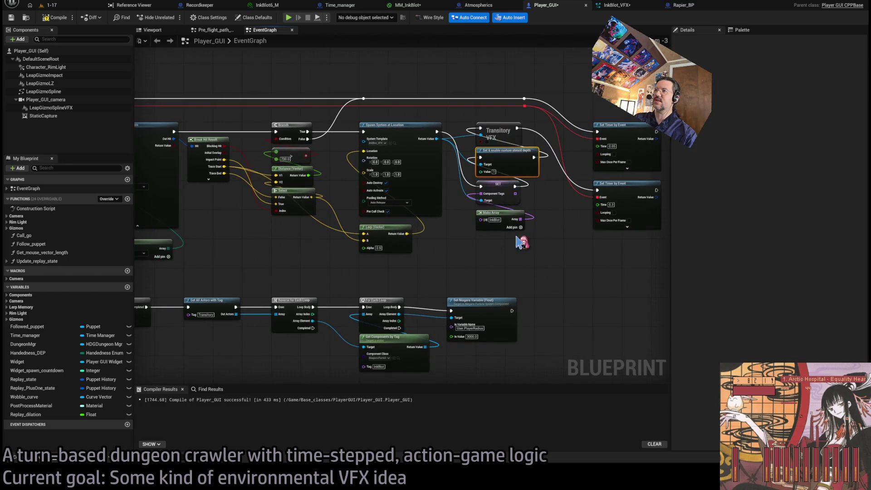
pyautogui.moveTo(570, 251); pyautogui.dragTo(535, 269)
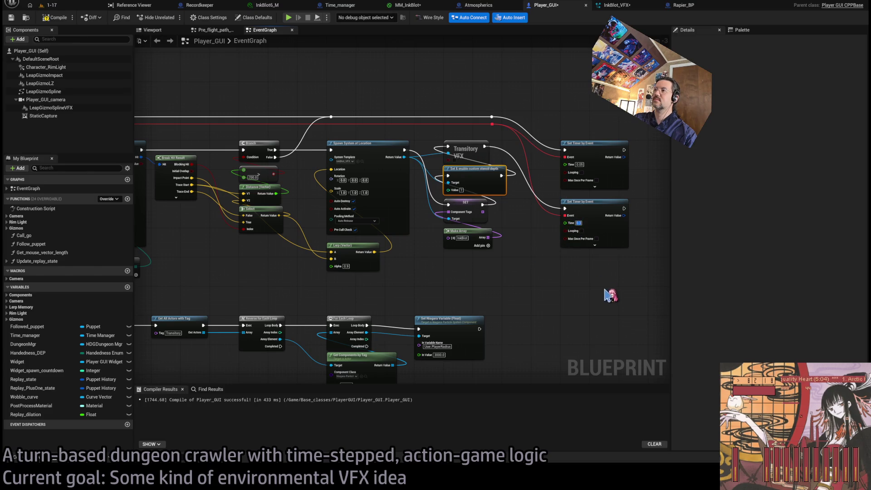
pyautogui.scroll(3, 587, 274)
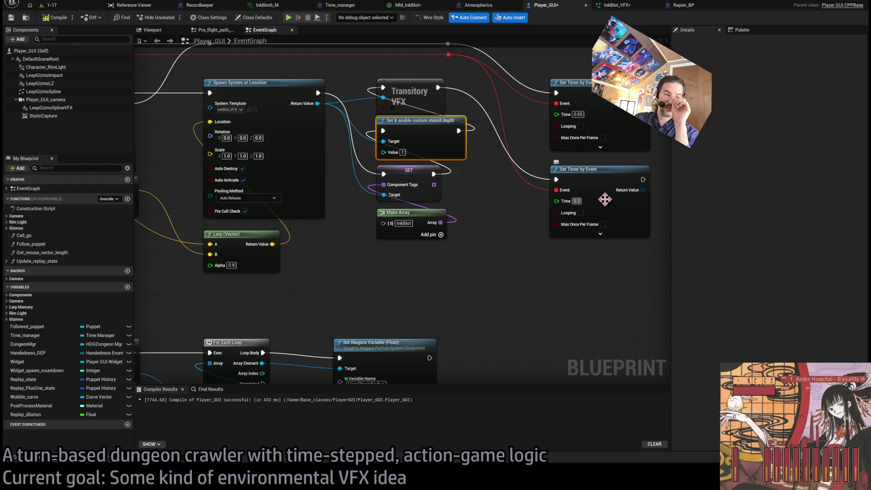
# - Deselect the stencil depth node, view the Branch and Select nodes, then switch to InkBlot_VFX
pyautogui.click(532, 267)
pyautogui.scroll(-1, 527, 263)
pyautogui.moveTo(520, 261); pyautogui.dragTo(610, 257)
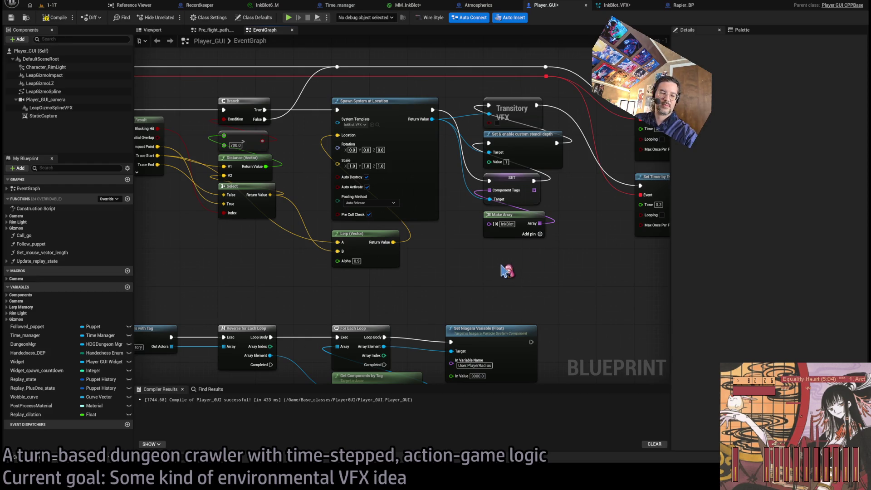
pyautogui.scroll(-1, 507, 270)
pyautogui.scroll(2, 464, 180)
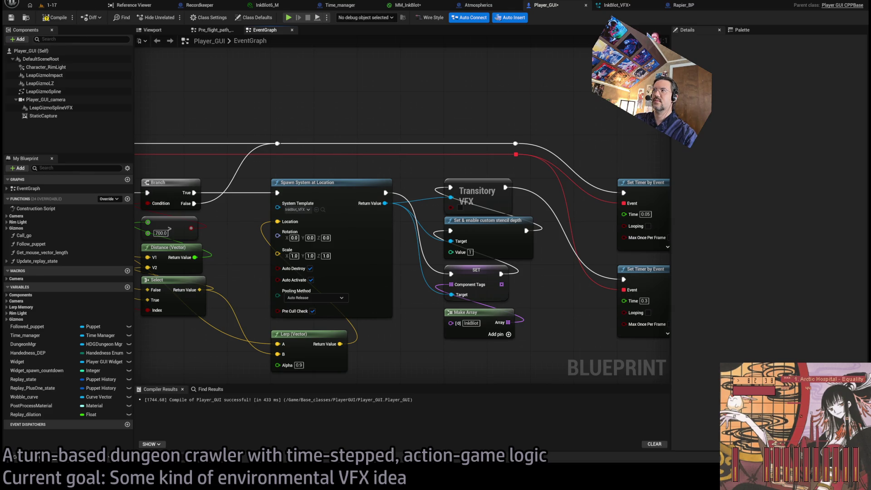
pyautogui.click(615, 6)
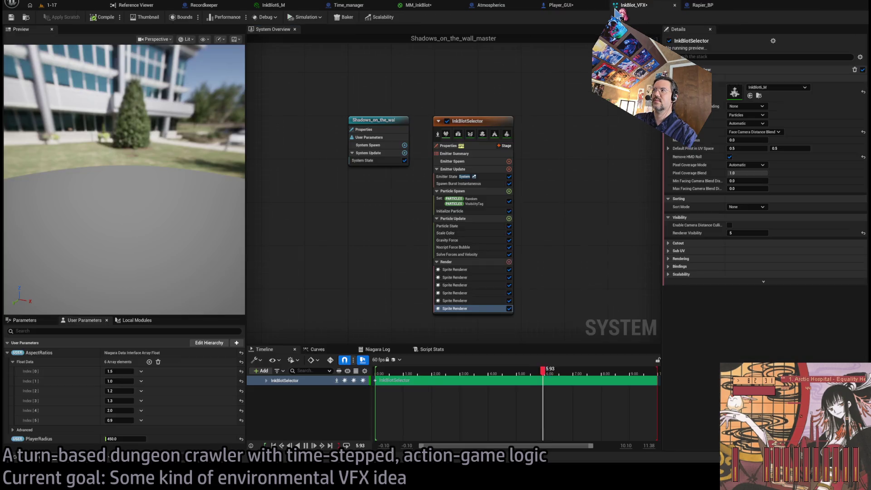
# - Set Facing Mode to Automatic on Sprite Renderers 1 and 2
pyautogui.click(479, 269)
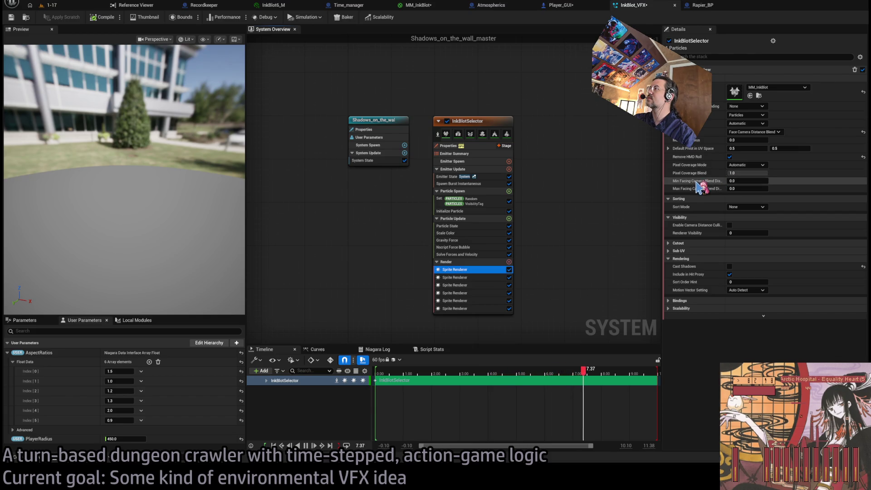
pyautogui.click(747, 132)
pyautogui.click(744, 124)
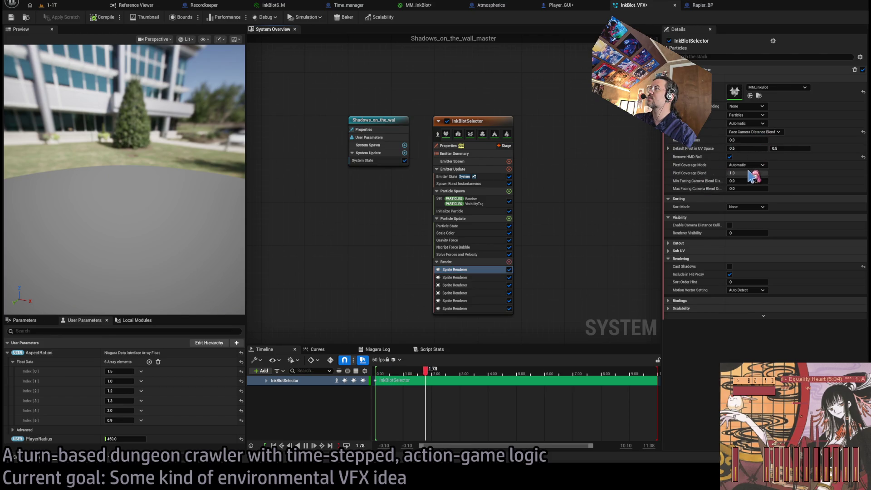
pyautogui.click(481, 277)
pyautogui.click(746, 132)
pyautogui.click(744, 141)
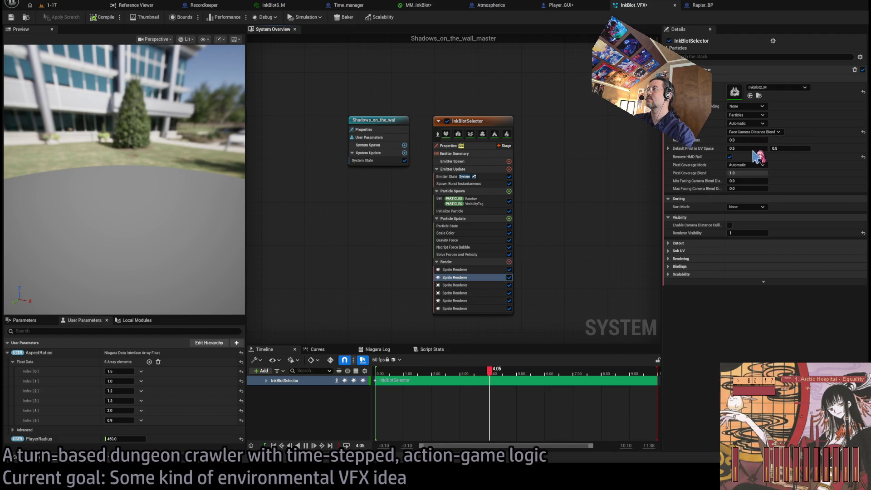
# - Inspect Sprite Renderers 3 to 6, reselect the first, then return to the 1-17 level
pyautogui.click(478, 286)
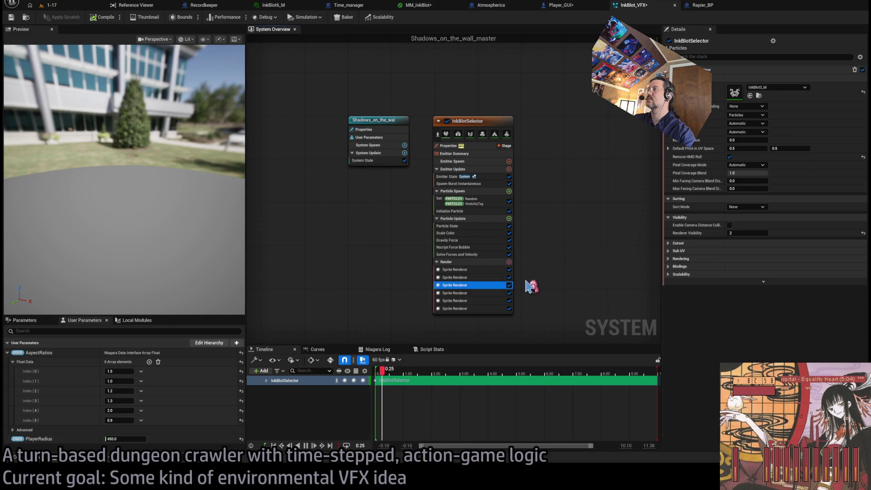
pyautogui.click(481, 293)
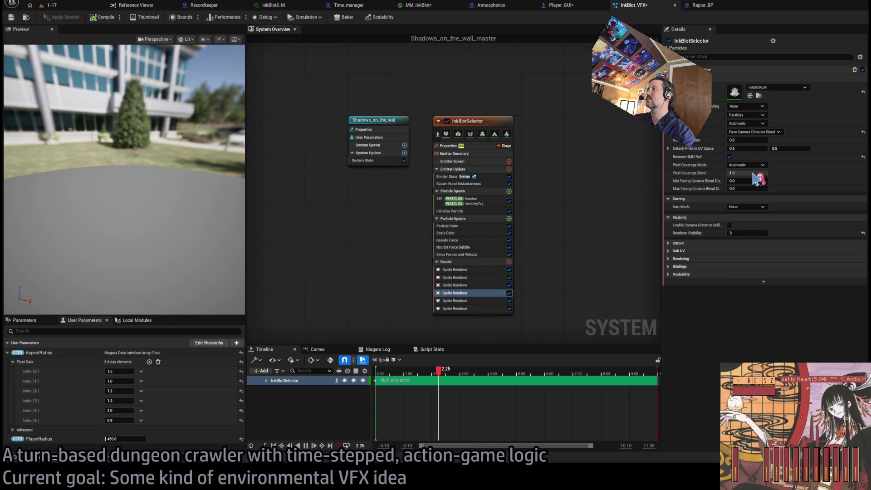
pyautogui.click(472, 301)
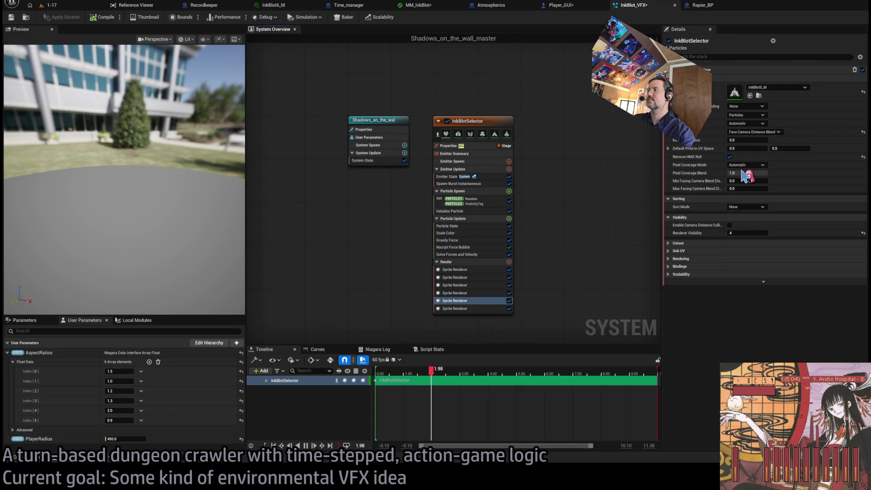
pyautogui.click(472, 308)
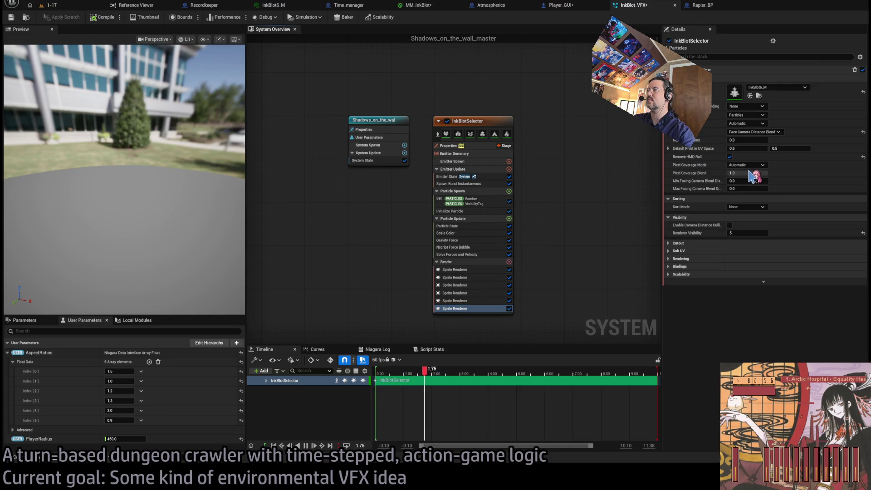
pyautogui.click(467, 277)
pyautogui.click(468, 269)
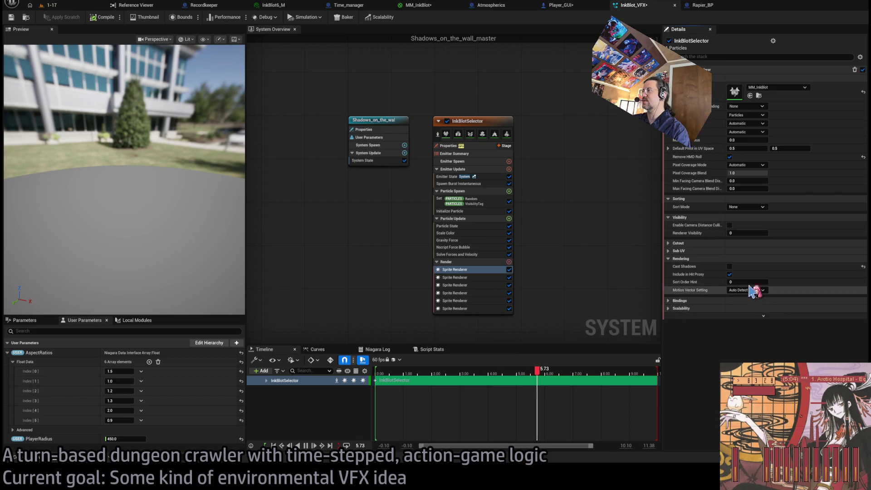
pyautogui.click(75, 6)
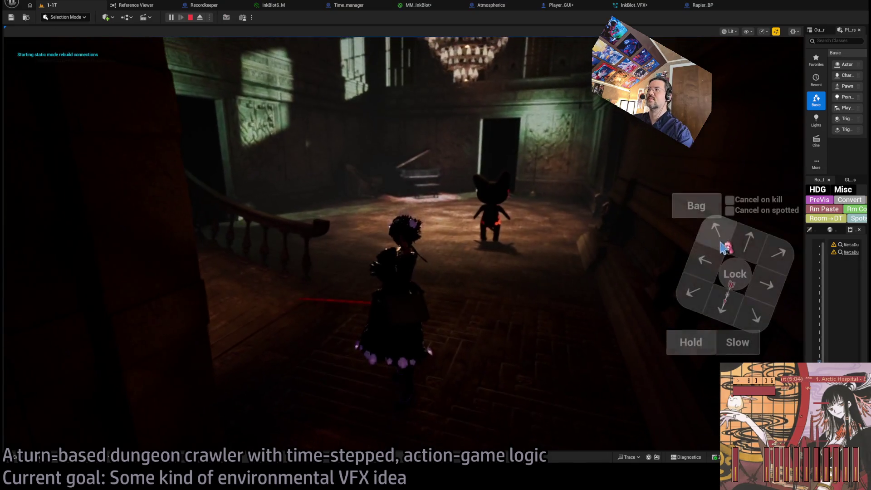
# - Hold position for the turn, let it play out, then eject from the character
pyautogui.click(686, 345)
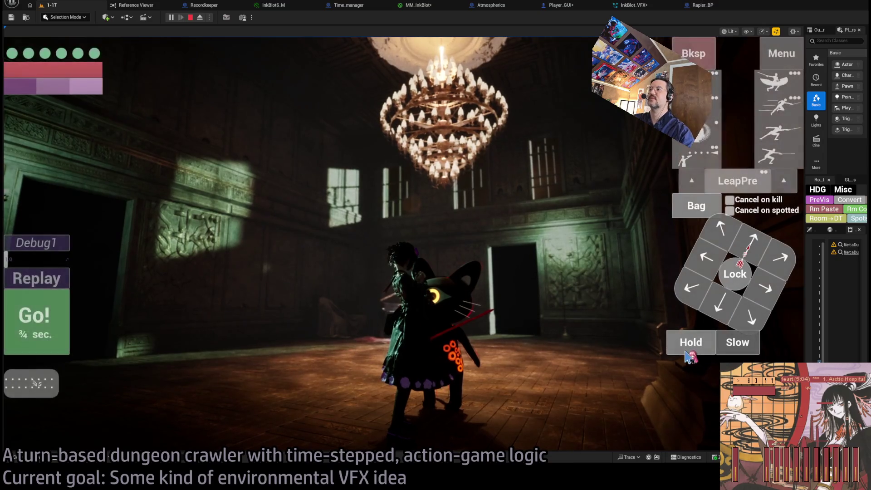
pyautogui.click(45, 342)
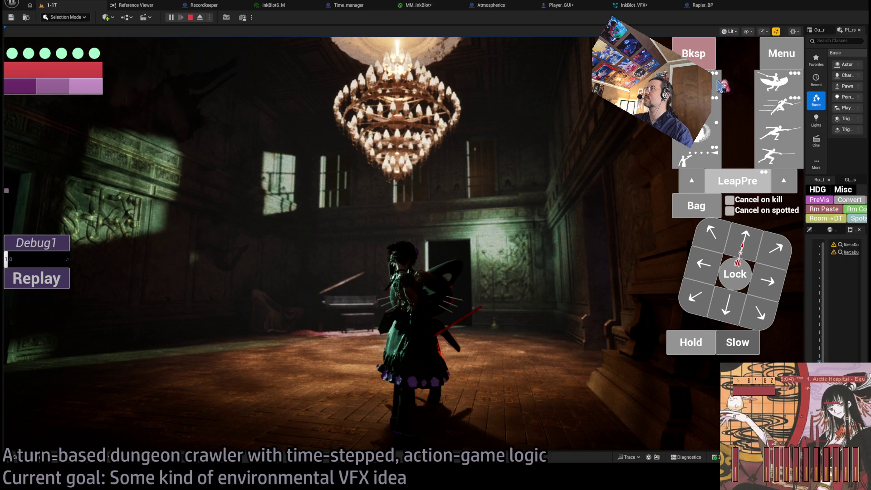
pyautogui.click(200, 17)
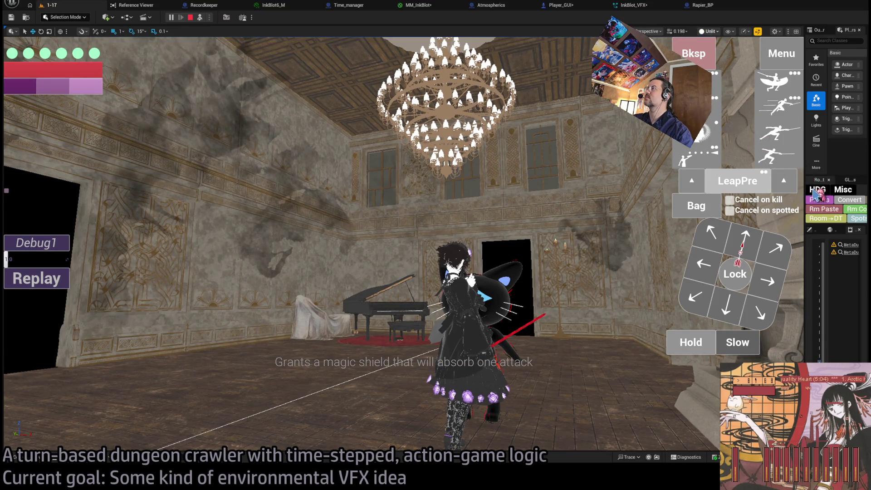
# - View the scene as a depth visualisation, restore Lit shading, possess the character, and open Rapier_BP
pyautogui.click(830, 202)
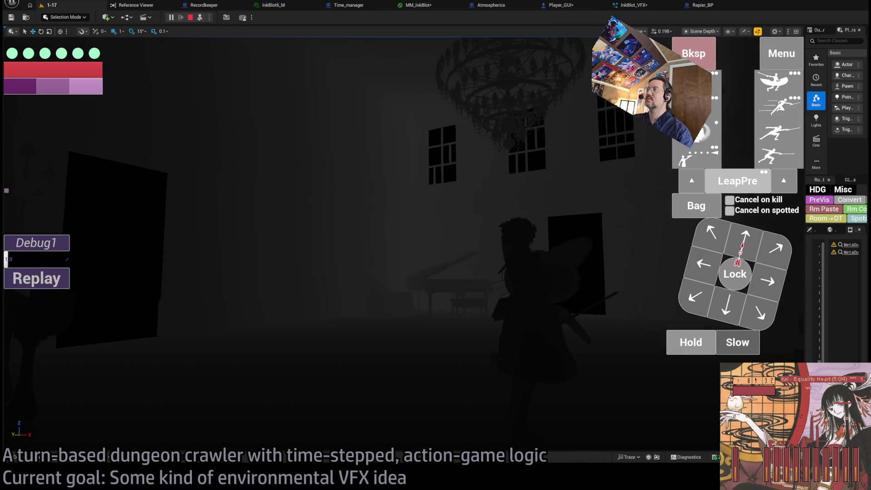
pyautogui.hotkey('alt', '4')
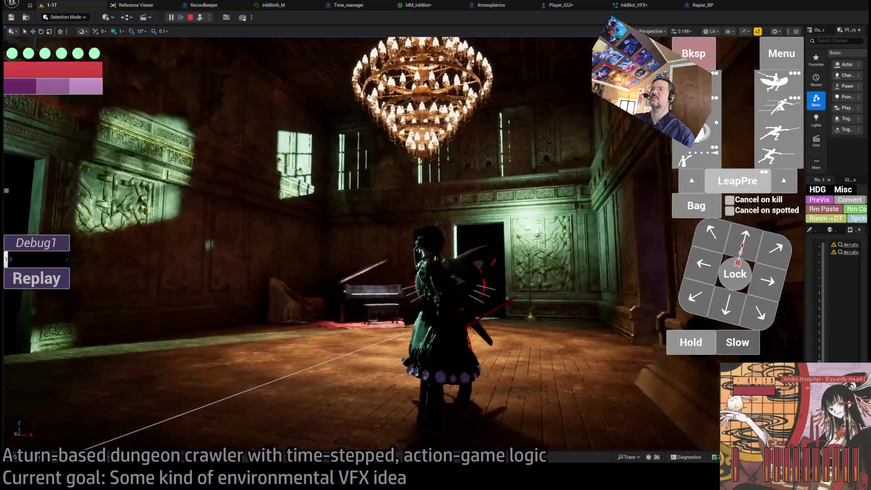
pyautogui.click(200, 18)
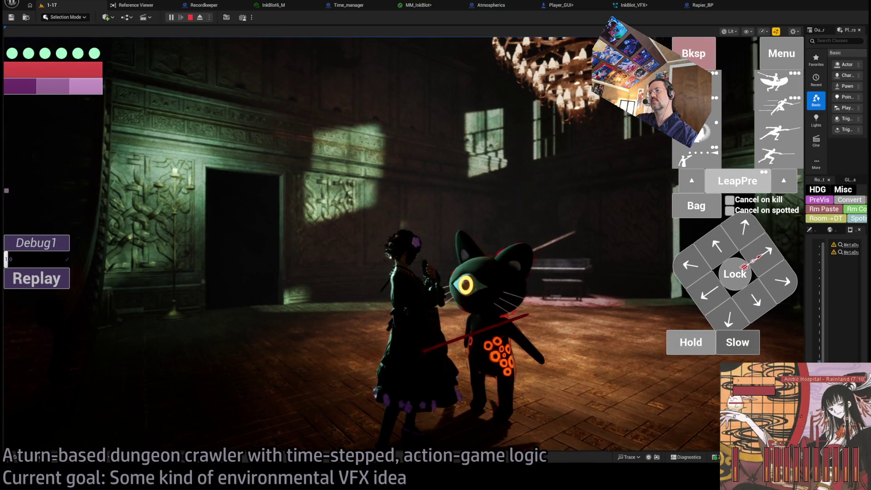
pyautogui.click(692, 5)
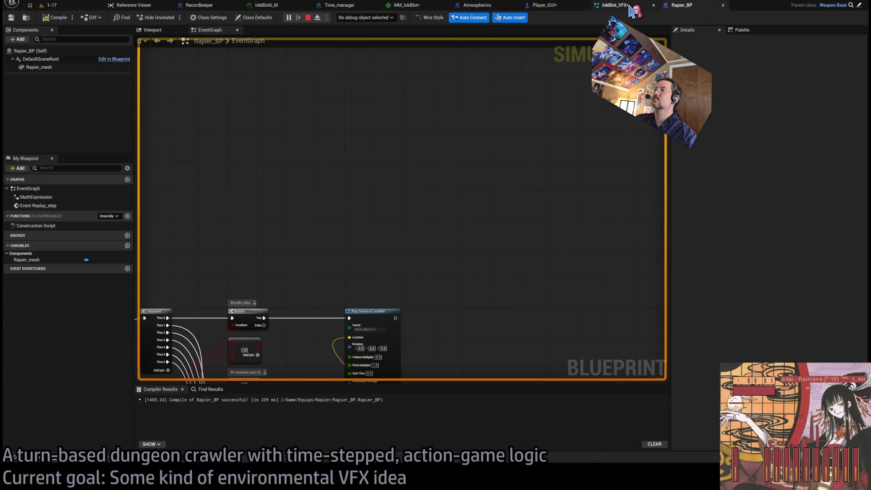
# - Alternate between InkBlot_VFX and the running 1-17 game to check the effect, ending on InkBlot_VFX
pyautogui.click(630, 7)
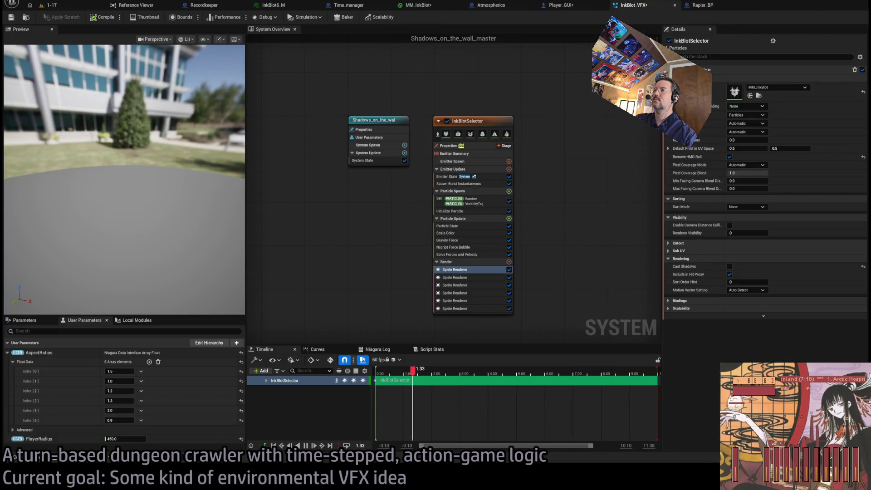
pyautogui.click(64, 5)
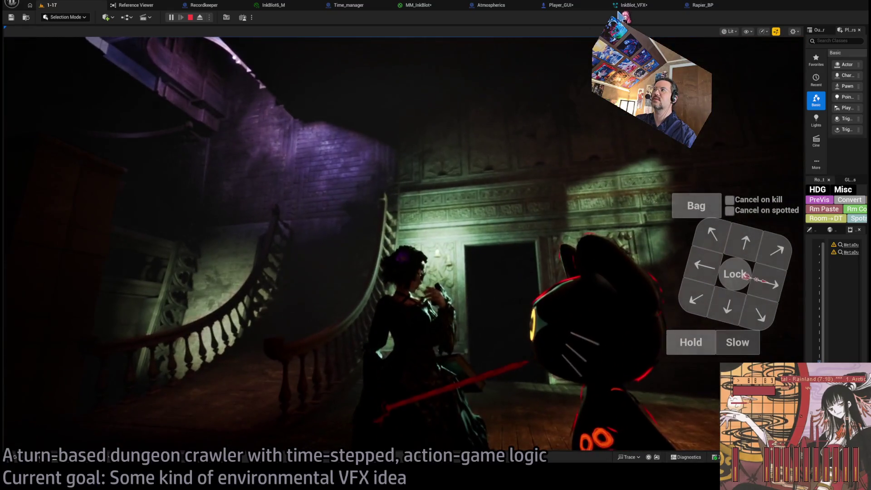
pyautogui.click(634, 5)
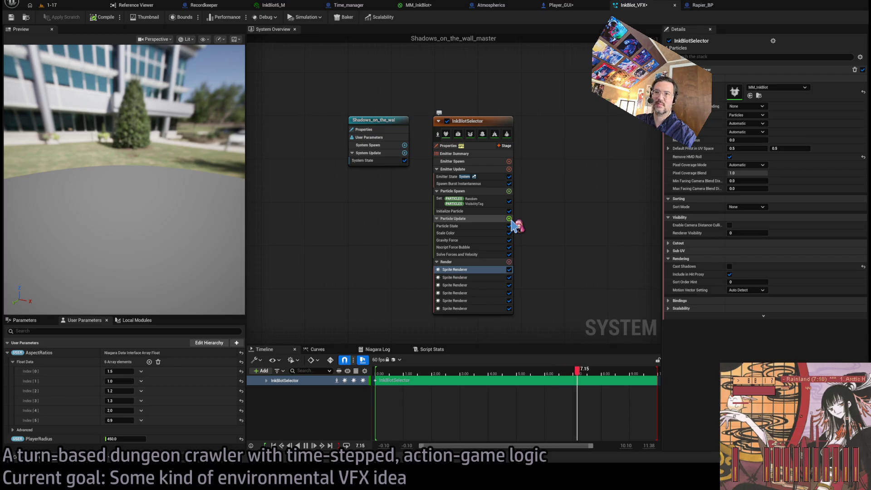
pyautogui.click(703, 5)
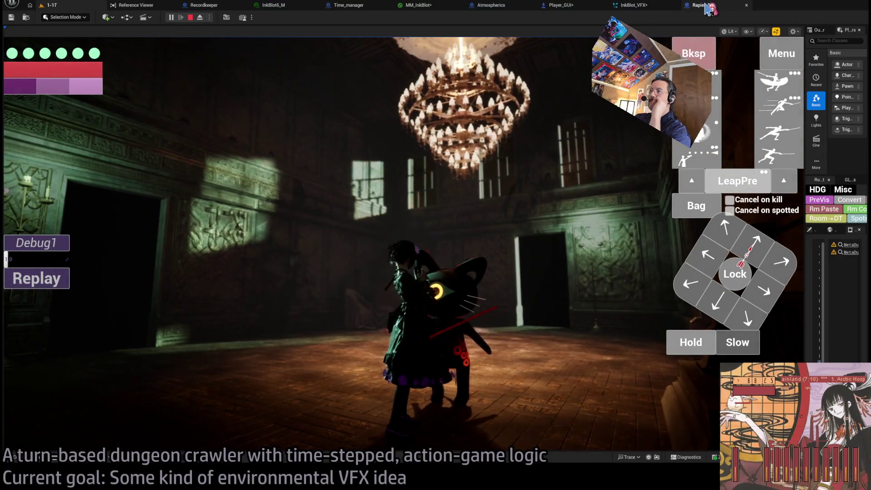
pyautogui.click(635, 6)
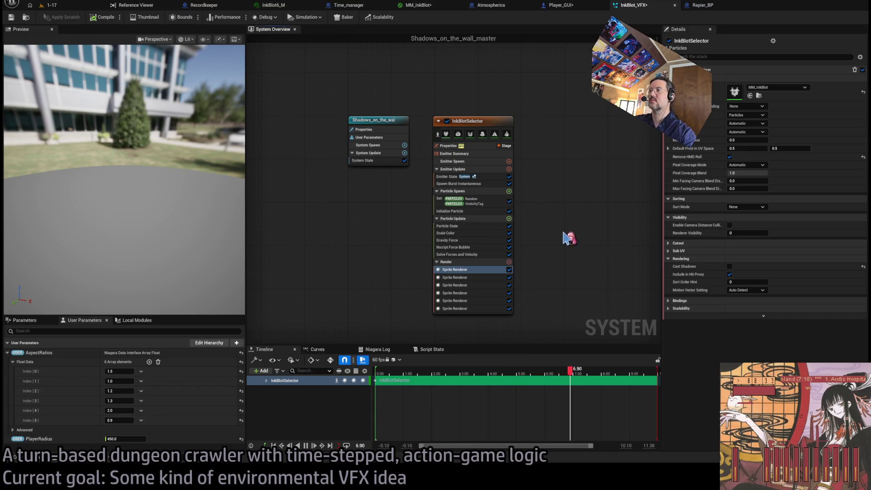
# - Set the first sprite renderer's Facing Mode to Custom Facing Vector
pyautogui.click(486, 219)
pyautogui.click(479, 270)
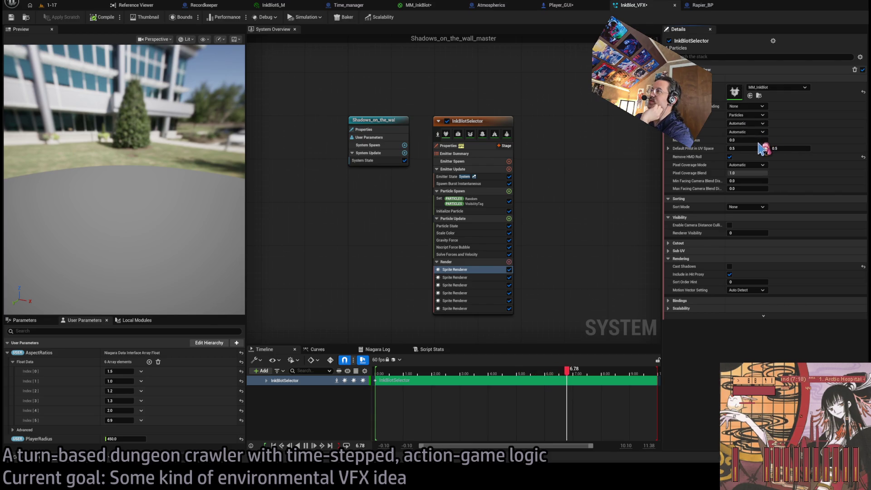
pyautogui.click(794, 116)
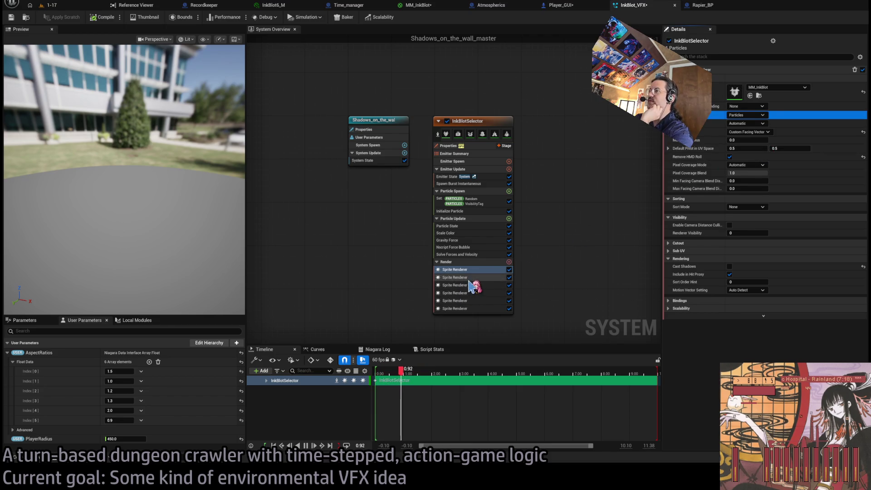
# - Review the material and Renderer Visibility of sprite renderers 2 to 6, then reselect the first
pyautogui.click(495, 277)
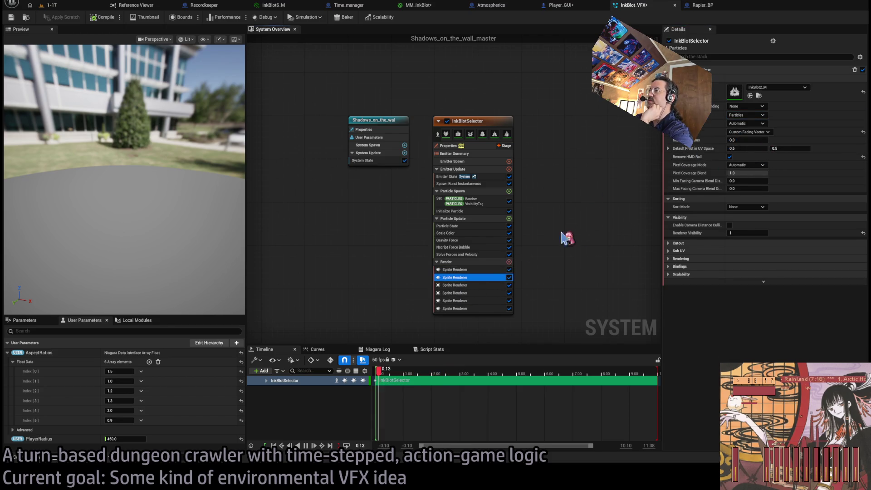
pyautogui.click(497, 285)
pyautogui.press('Down')
pyautogui.click(729, 142)
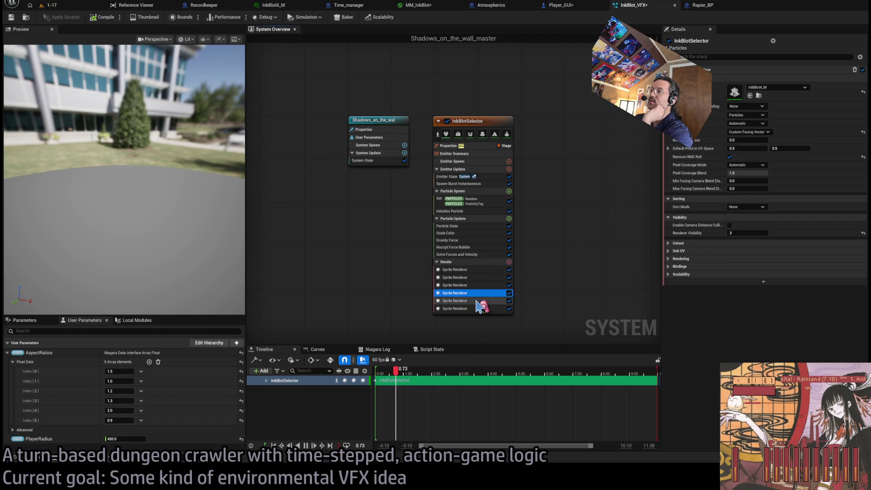
pyautogui.click(454, 301)
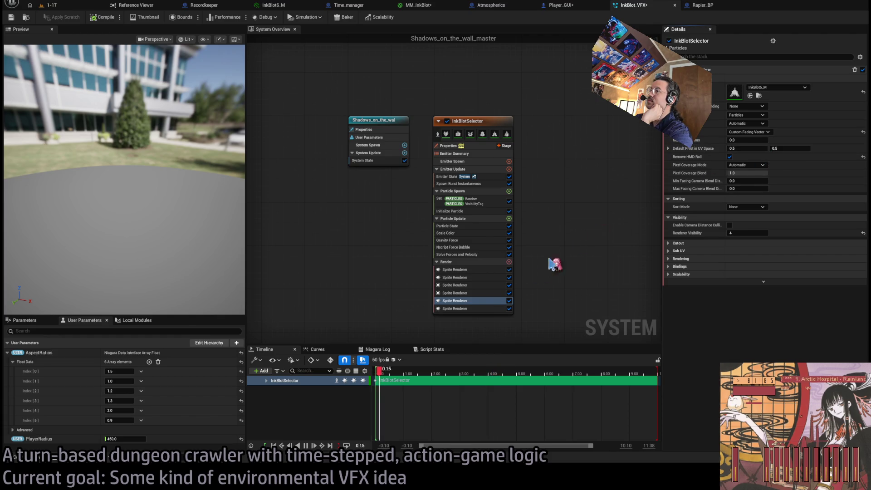
pyautogui.click(496, 309)
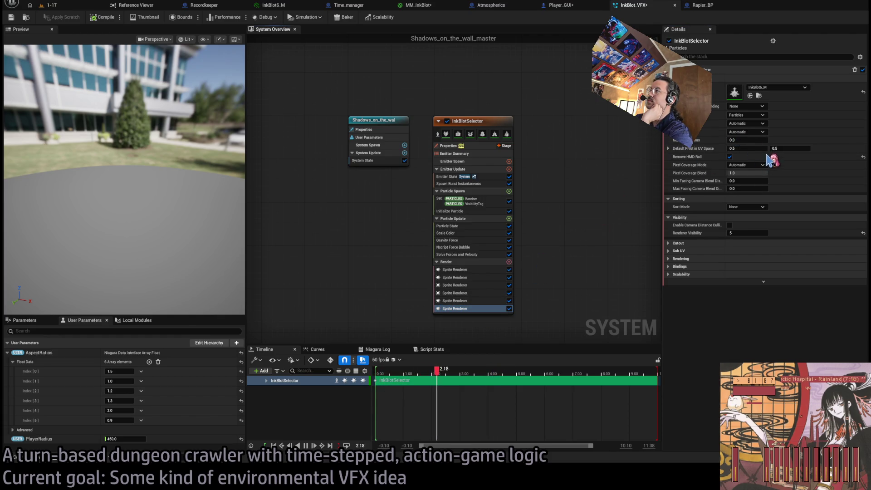
pyautogui.click(488, 270)
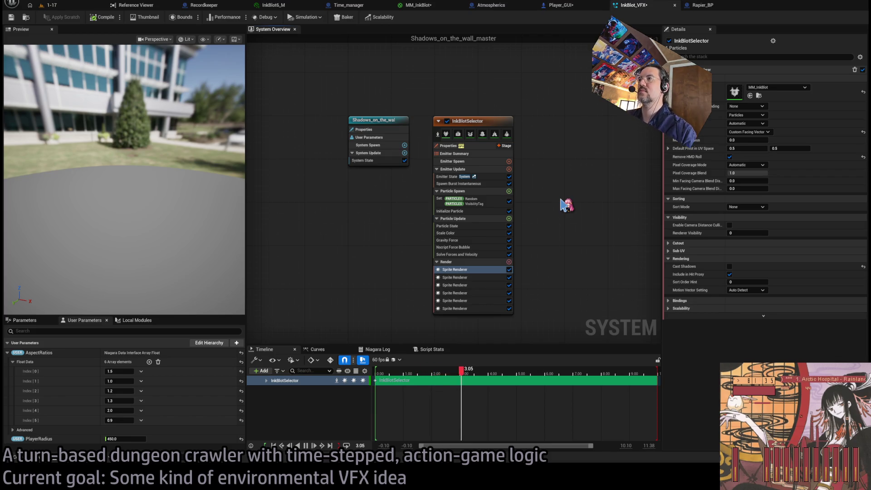
# - Restore the Sprite Facing and Alignment module and inspect its settings, trying and undoing camera-vector facing
pyautogui.hotkey('ctrl', 'z')
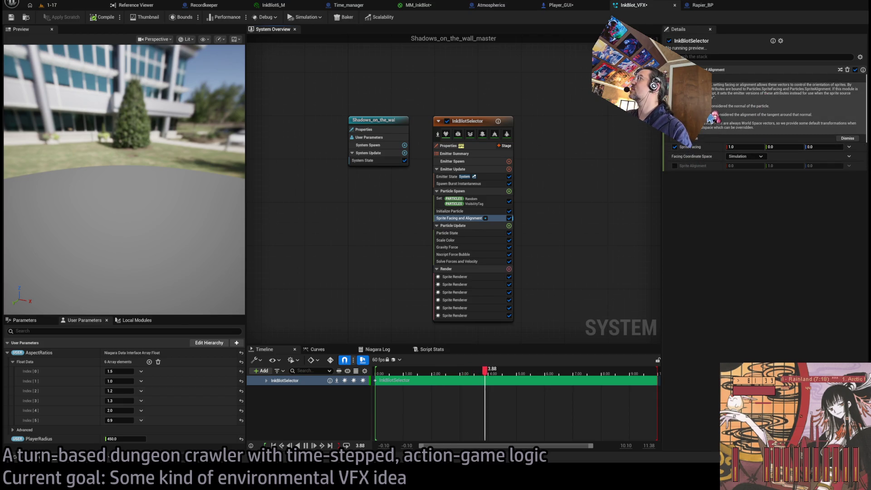
pyautogui.click(493, 276)
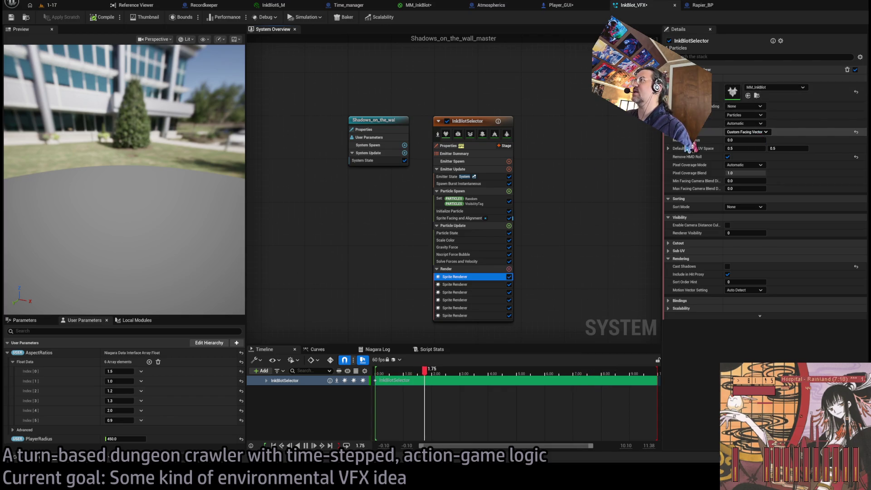
pyautogui.click(756, 136)
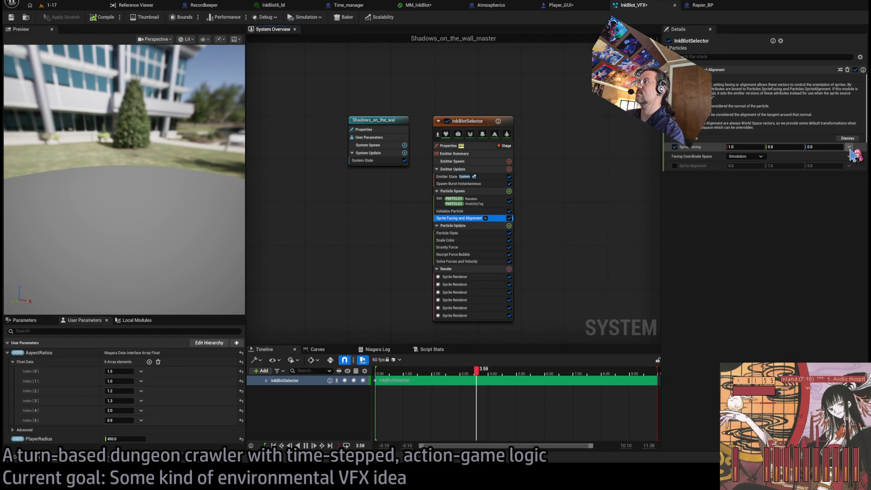
pyautogui.click(474, 256)
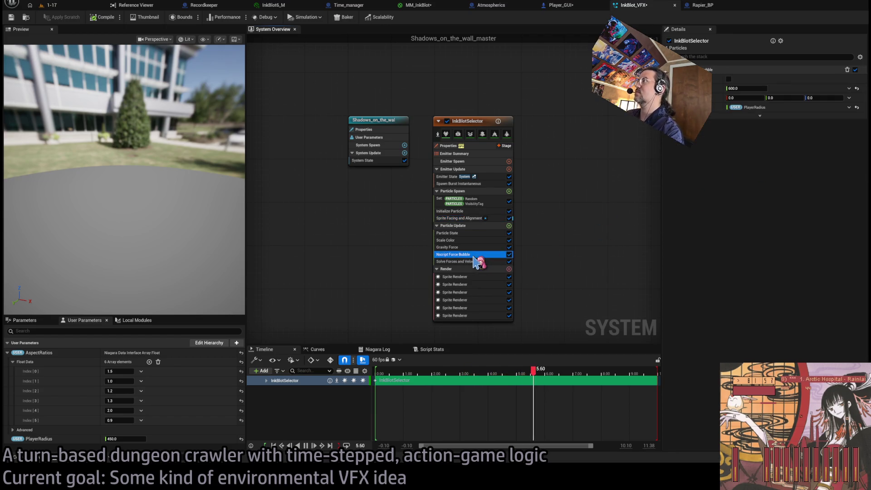
pyautogui.click(460, 219)
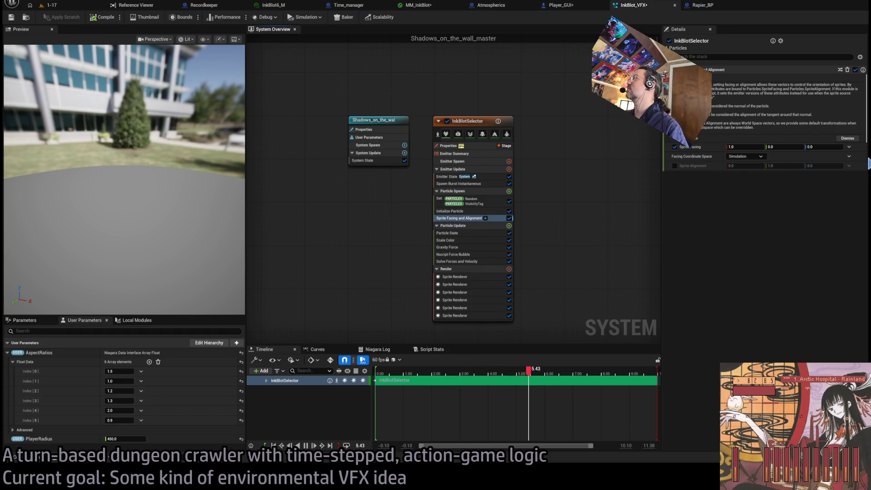
pyautogui.hotkey('ctrl', 'z')
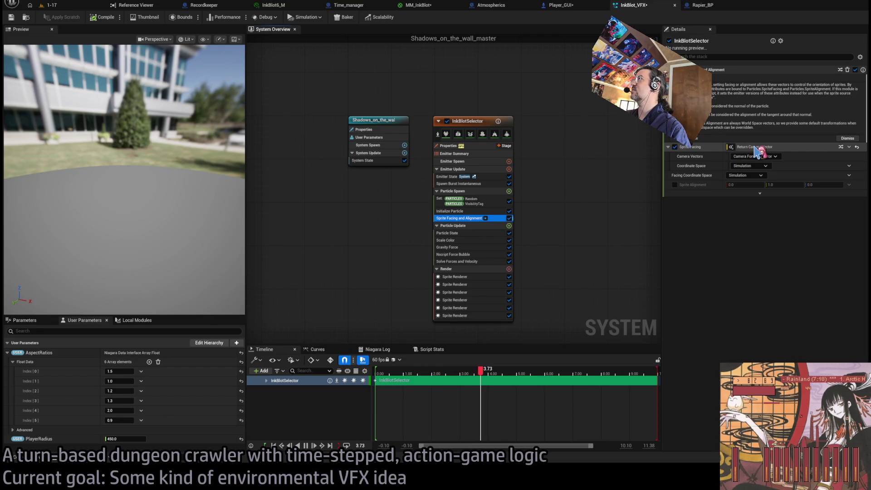
pyautogui.hotkey('ctrl', 'y')
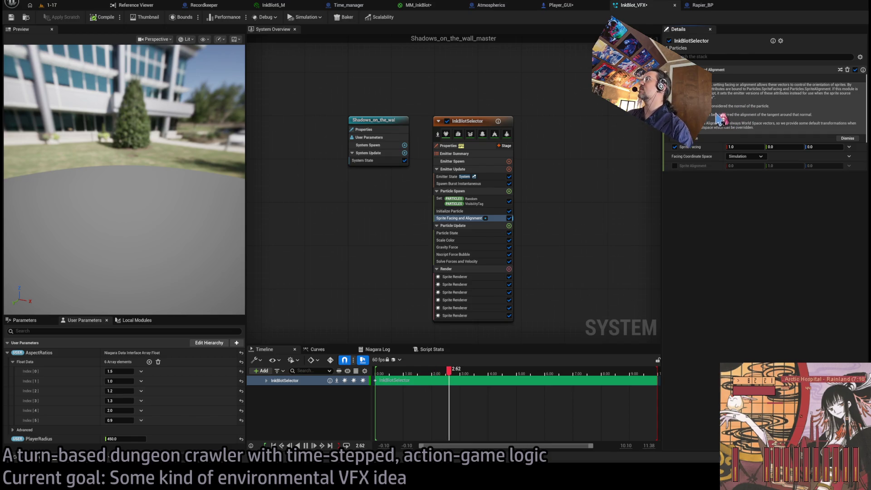
# - Enable Sprite Alignment in World space with Random Vector alignment, then open the force bubble script
pyautogui.click(675, 166)
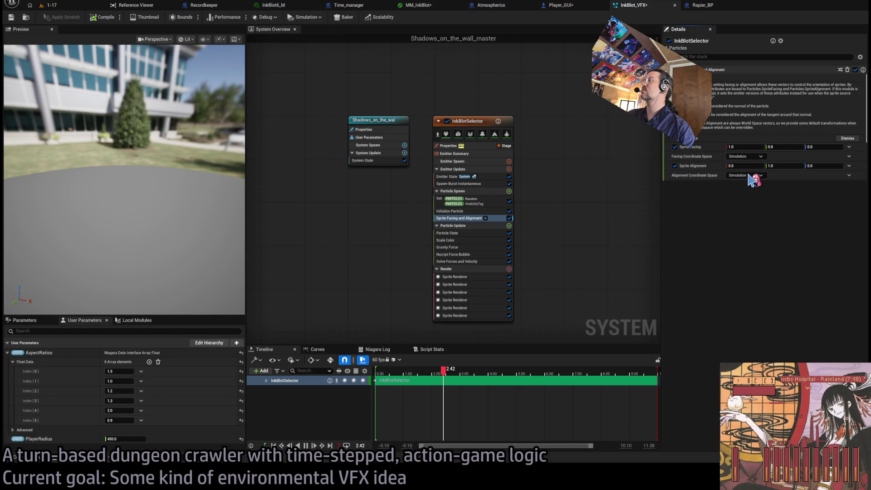
pyautogui.click(753, 175)
pyautogui.click(751, 200)
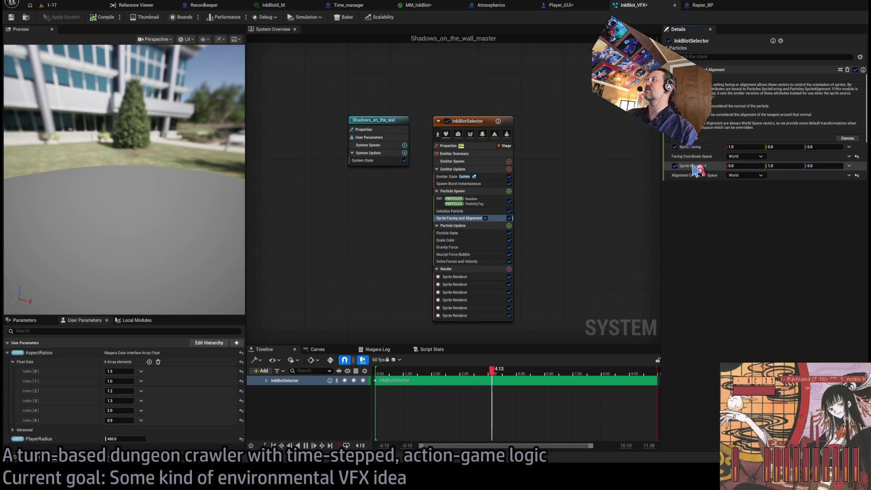
pyautogui.click(849, 166)
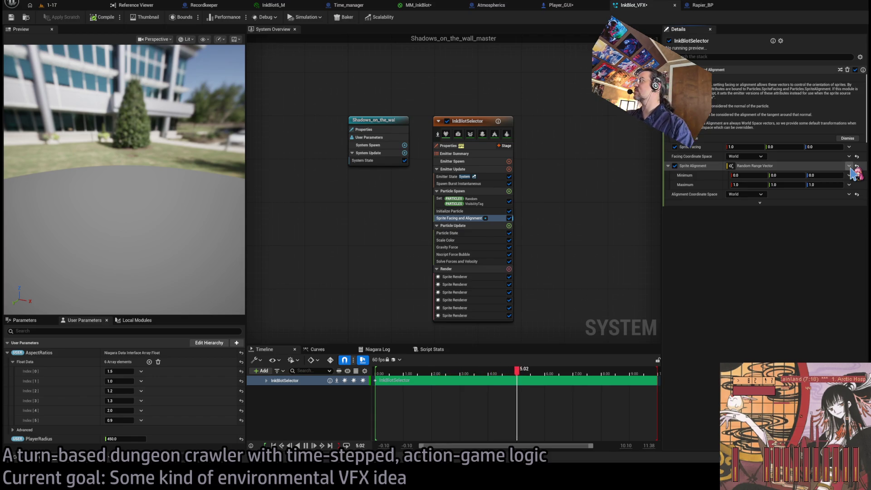
pyautogui.click(850, 168)
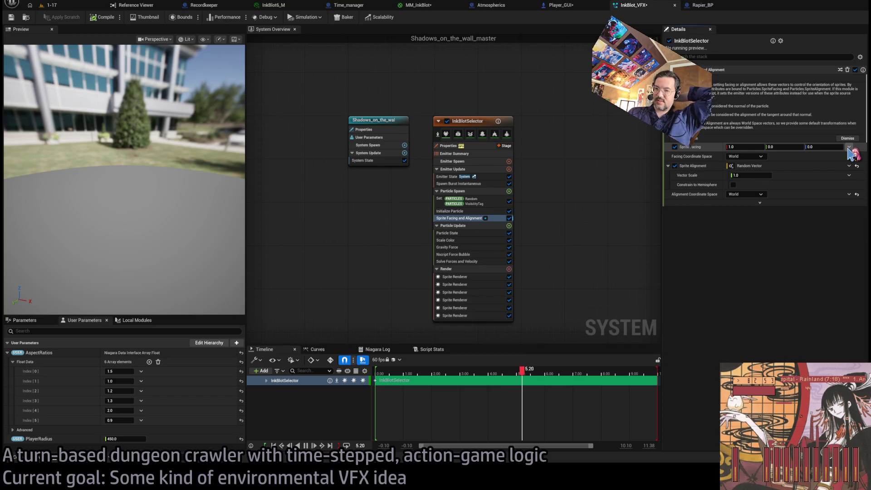
pyautogui.click(462, 255)
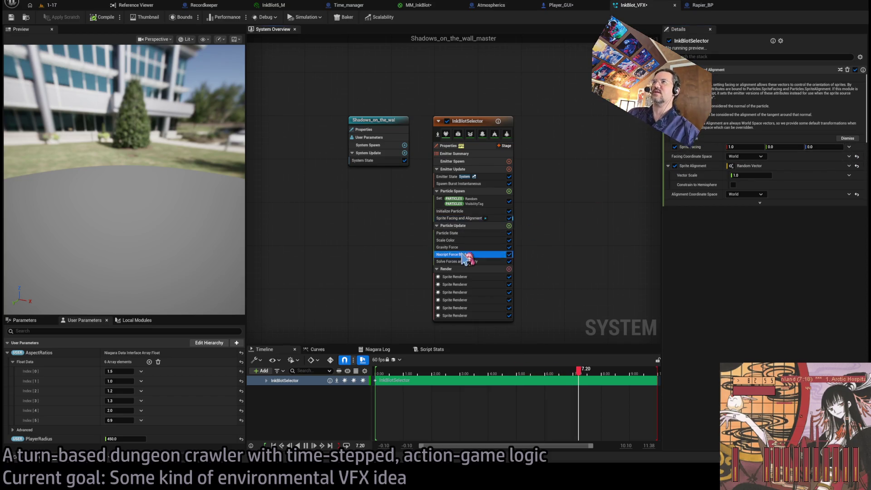
pyautogui.doubleClick(463, 255)
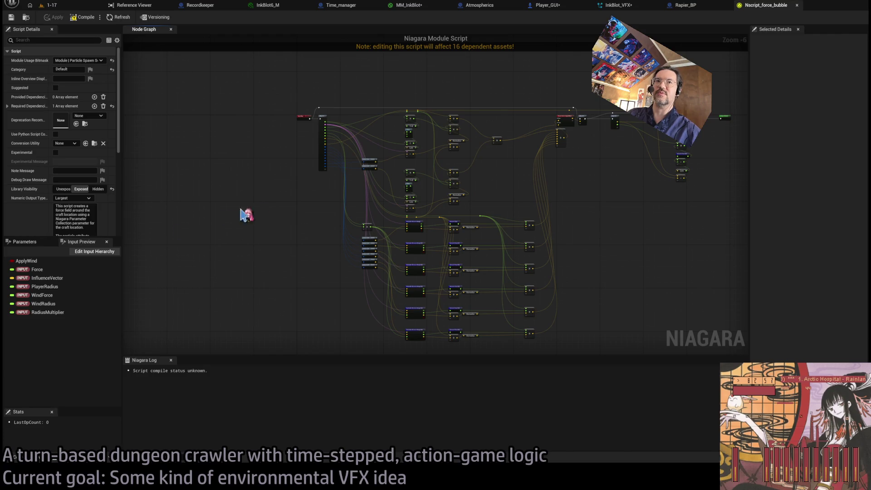
# - Inspect the Normalize Distance Range and Map Get nodes in Nscript_force_bubble, then close its tab
pyautogui.scroll(3, 343, 115)
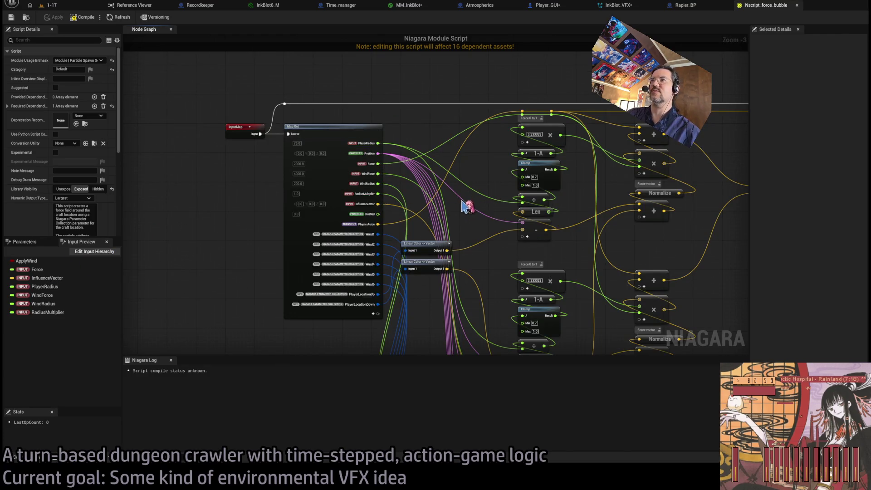
pyautogui.scroll(2, 454, 150)
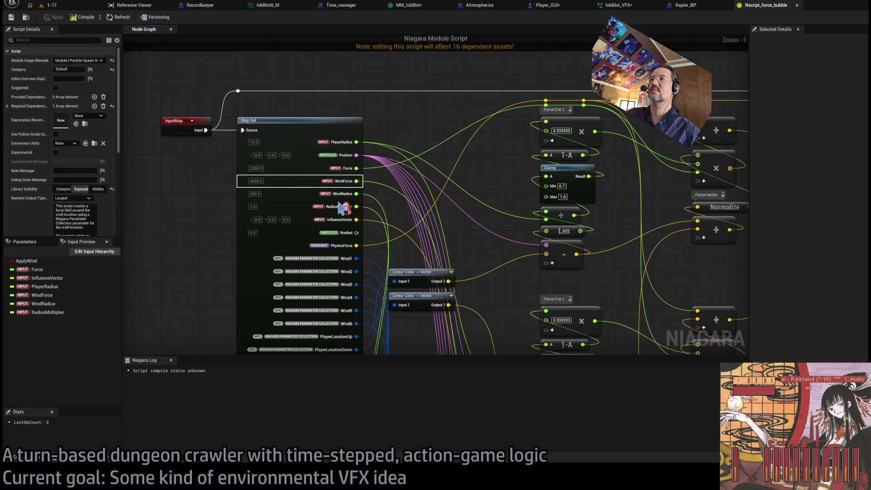
pyautogui.scroll(-3, 345, 206)
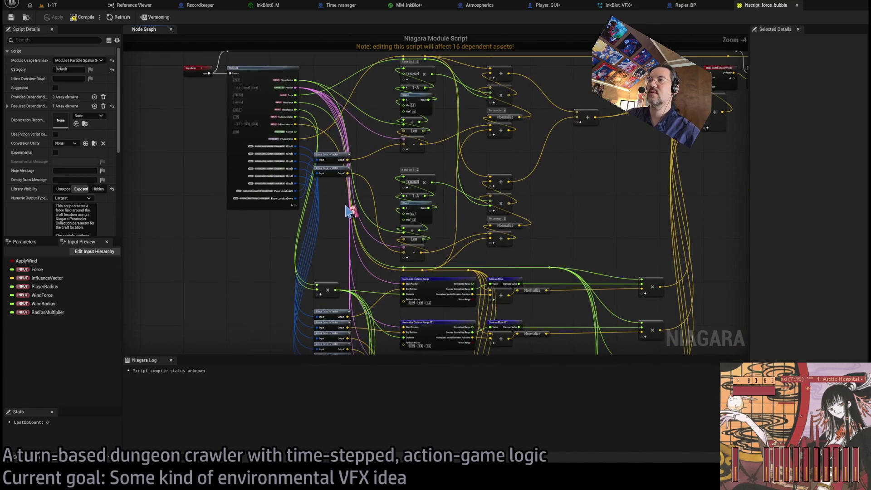
pyautogui.moveTo(352, 207); pyautogui.dragTo(369, 157)
pyautogui.moveTo(417, 219)
pyautogui.mouseDown()
pyautogui.moveTo(340, 258)
pyautogui.moveTo(363, 260)
pyautogui.mouseUp()
pyautogui.scroll(2, 405, 281)
pyautogui.moveTo(405, 280); pyautogui.dragTo(435, 368)
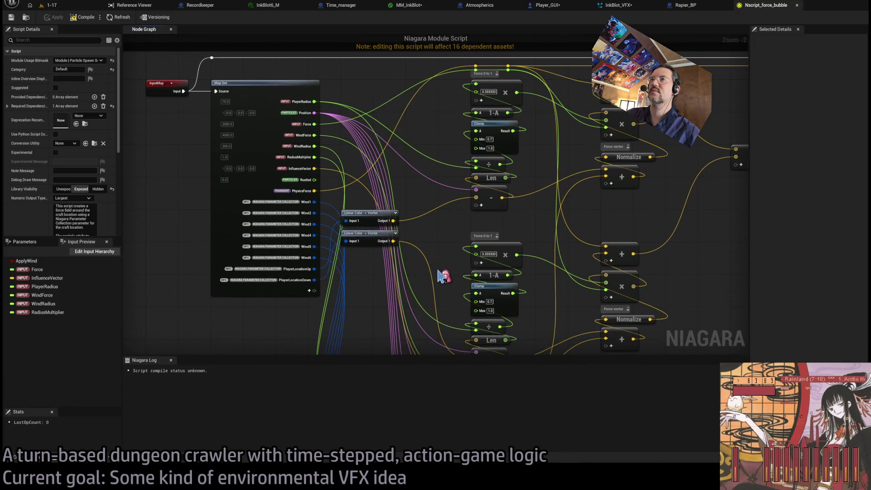
pyautogui.moveTo(444, 273); pyautogui.dragTo(415, 151)
pyautogui.moveTo(441, 318); pyautogui.dragTo(463, 226)
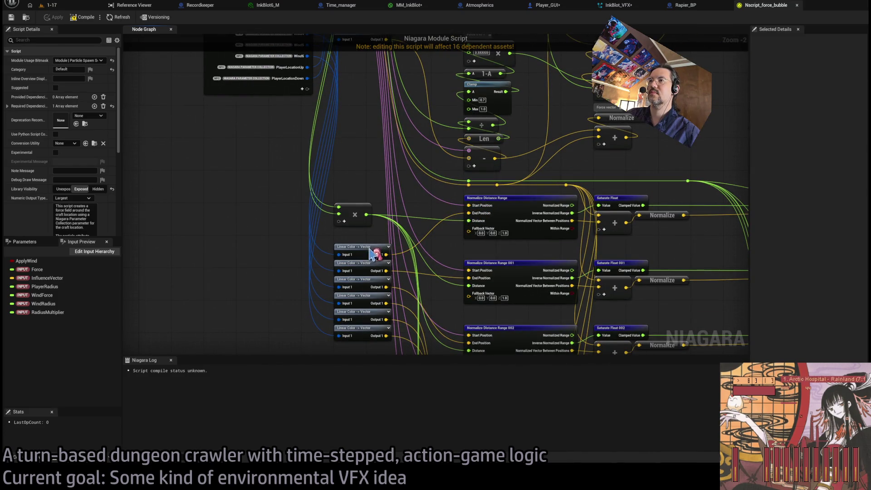
pyautogui.moveTo(358, 167); pyautogui.dragTo(362, 282)
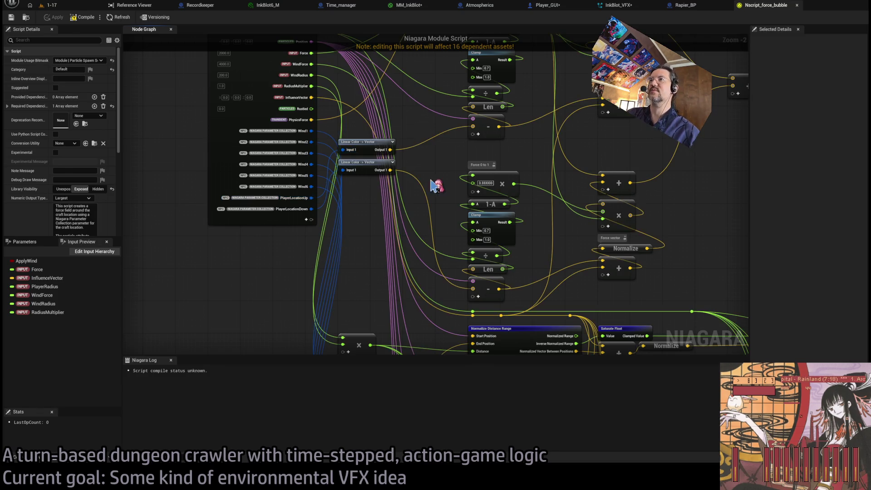
pyautogui.middleClick(762, 9)
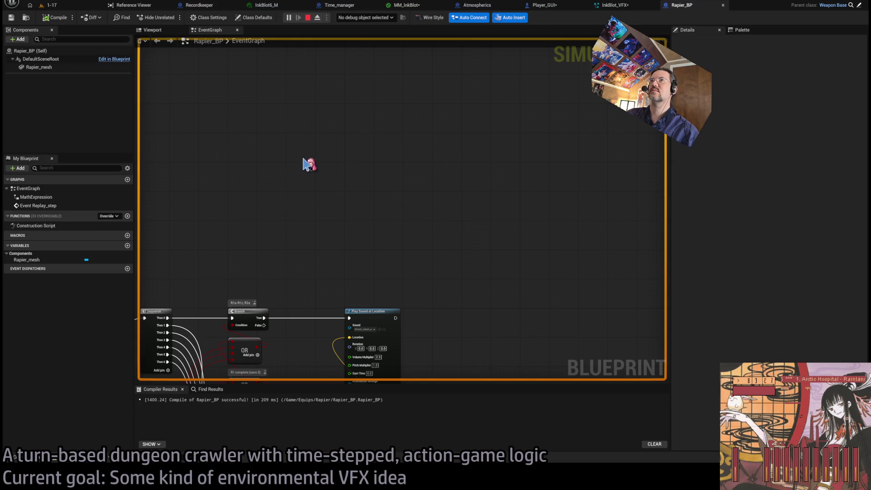
# - Reopen InkBlot_VFX from the Content Drawer and select Sprite Facing and Alignment
pyautogui.click(50, 5)
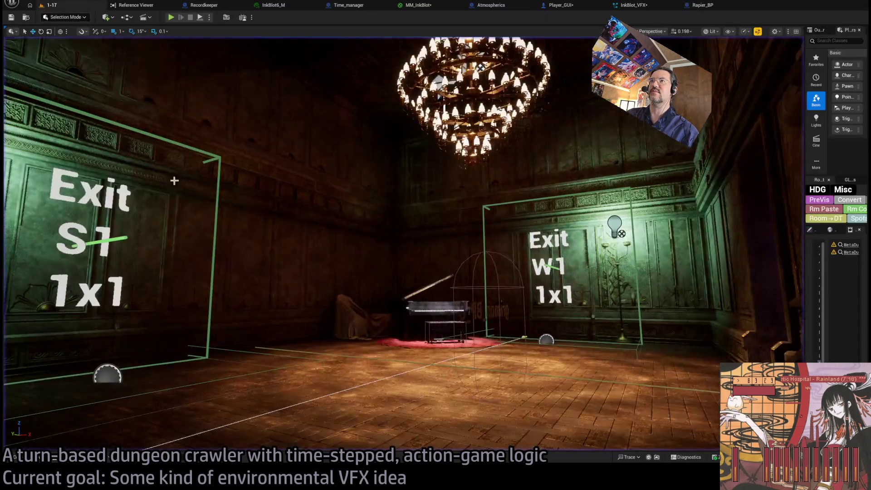
pyautogui.click(44, 460)
pyautogui.doubleClick(703, 318)
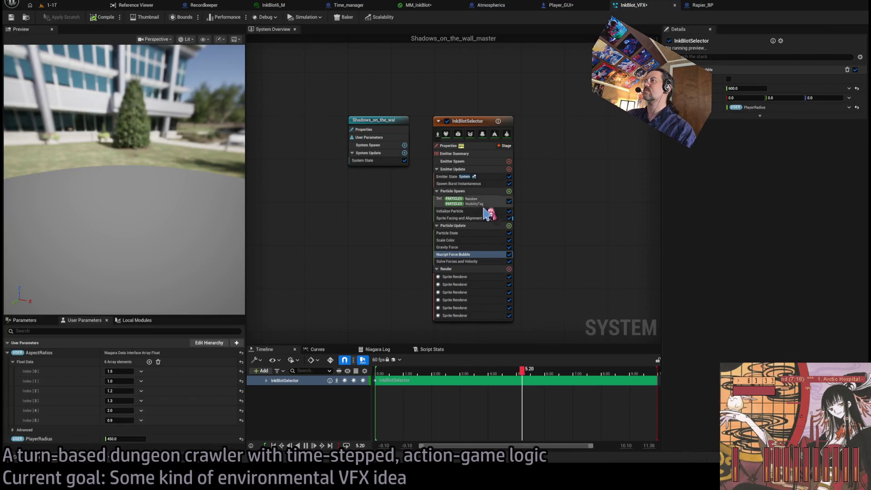
pyautogui.click(486, 219)
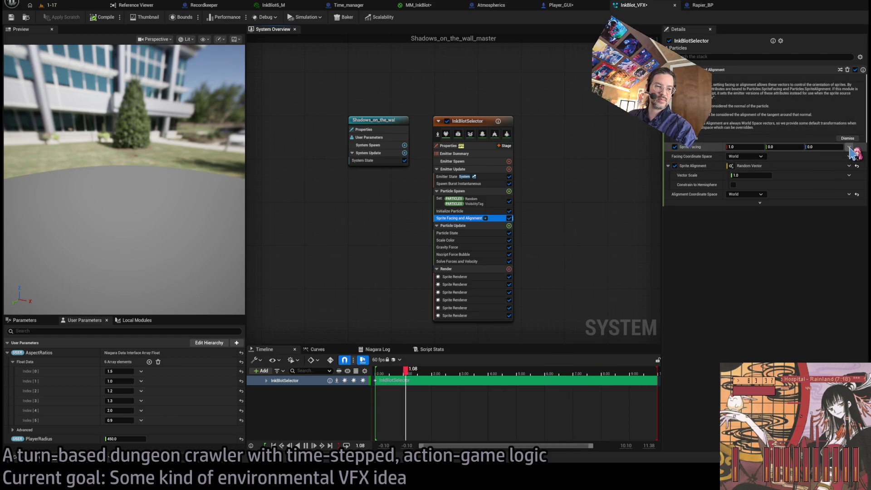
# - Set Sprite Facing to Normalize Vector of Subtract Vector, with A from Make Vector from Linear Color
pyautogui.click(851, 154)
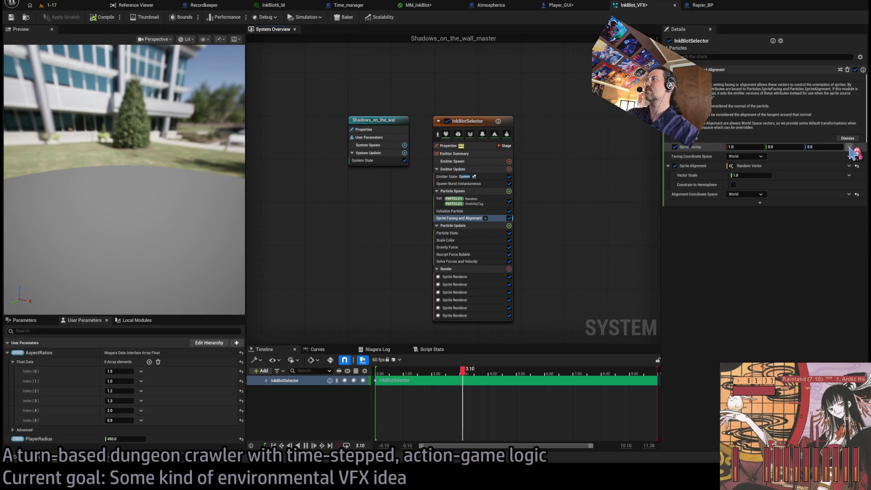
pyautogui.click(850, 148)
pyautogui.click(851, 161)
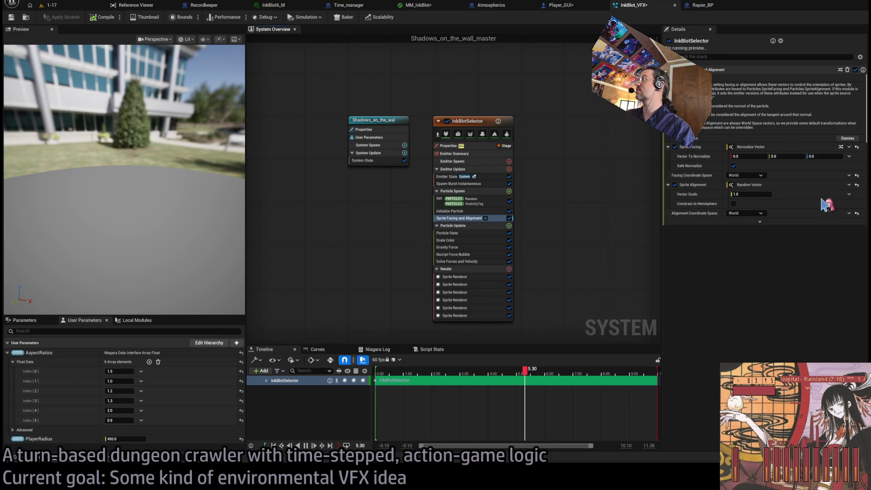
pyautogui.hotkey('ctrl', 'z')
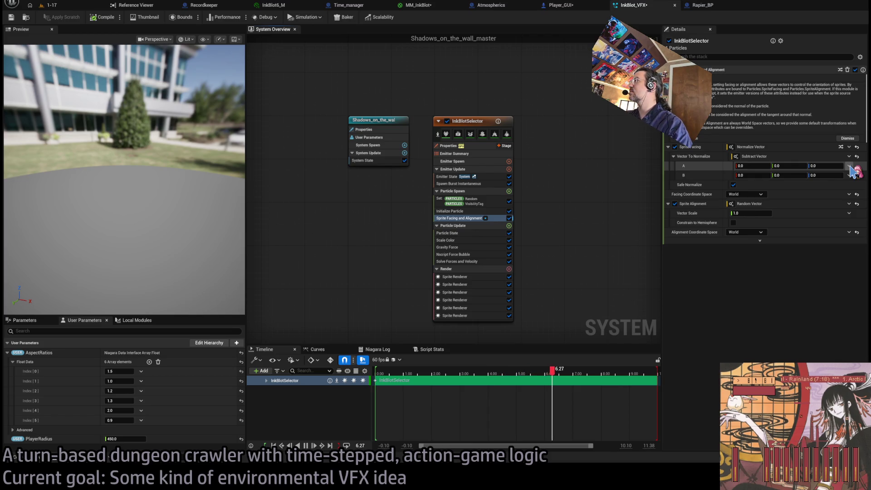
pyautogui.click(849, 165)
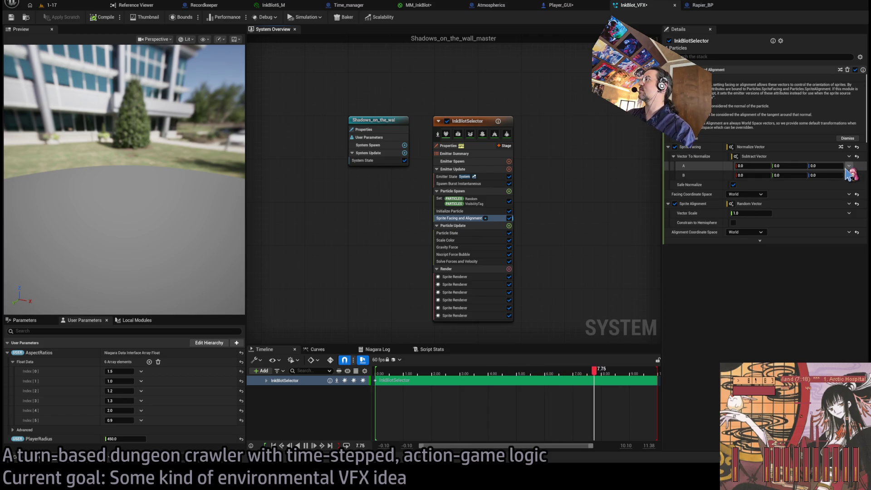
pyautogui.click(783, 240)
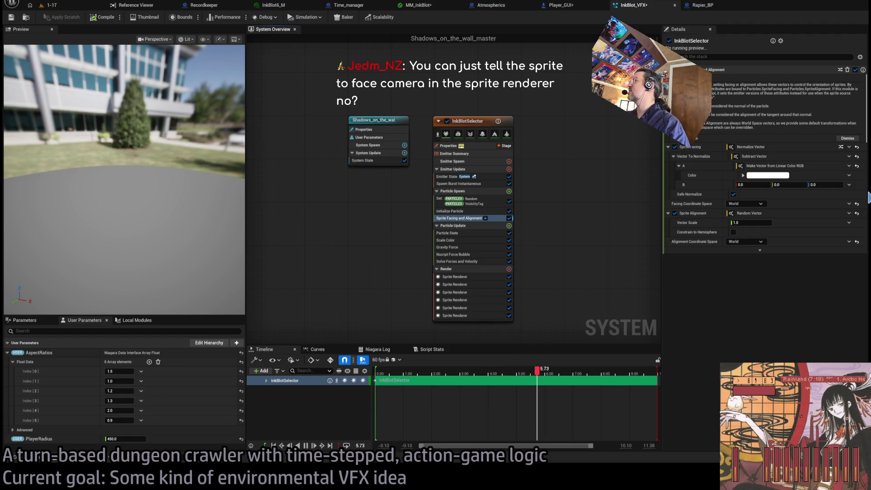
pyautogui.click(868, 198)
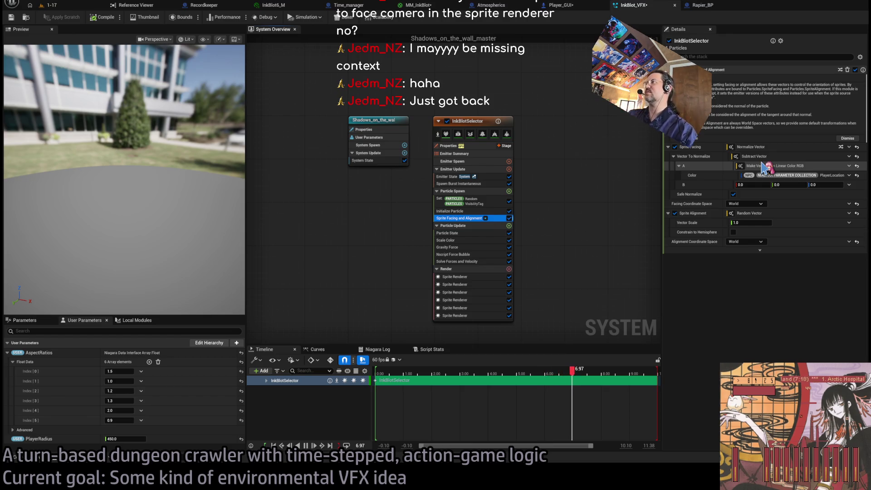
# - Set B to Convert Position to Vector from Engine.Emitter.SimulationPosition, enable Safe Normalize, and play 1-17
pyautogui.click(858, 185)
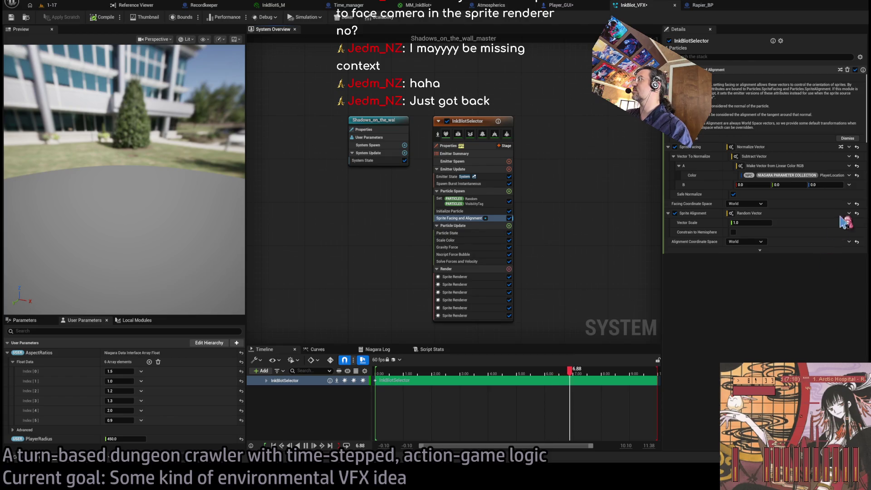
pyautogui.click(856, 185)
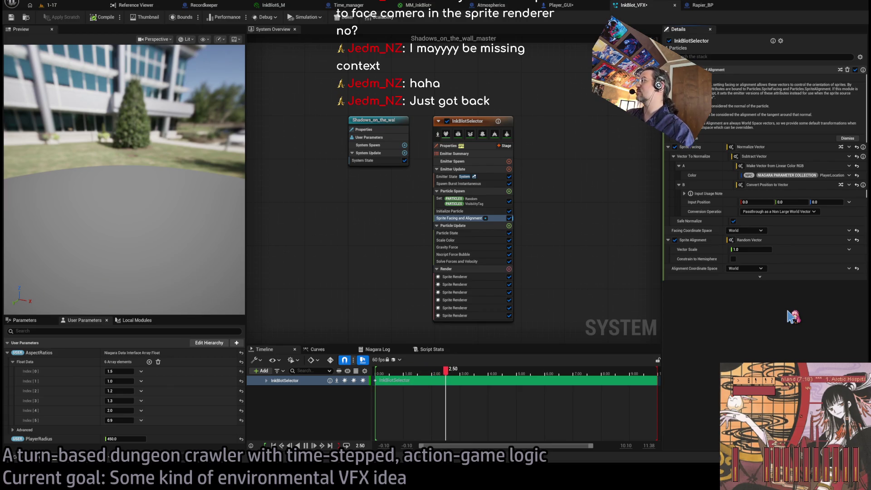
pyautogui.hotkey('ctrl', 'z')
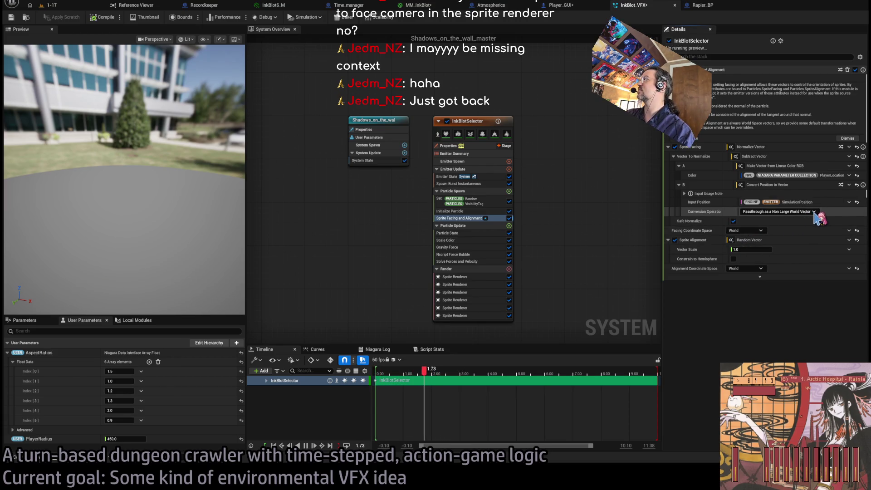
pyautogui.click(732, 222)
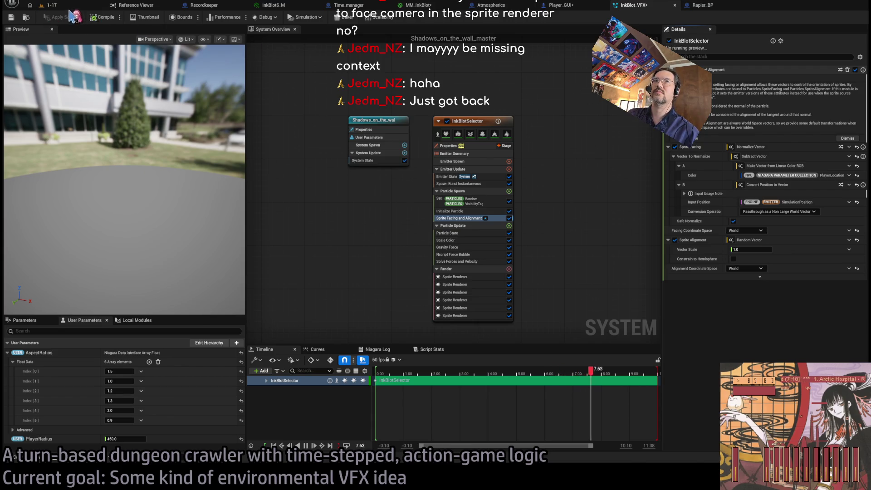
pyautogui.click(49, 5)
pyautogui.click(172, 18)
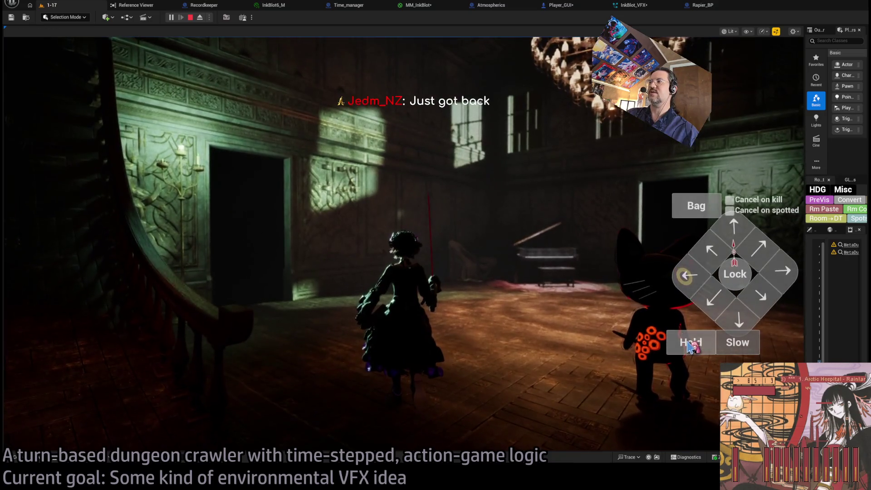
# - Queue Hold waits and replay several turns in the running game
pyautogui.click(690, 346)
pyautogui.click(690, 346)
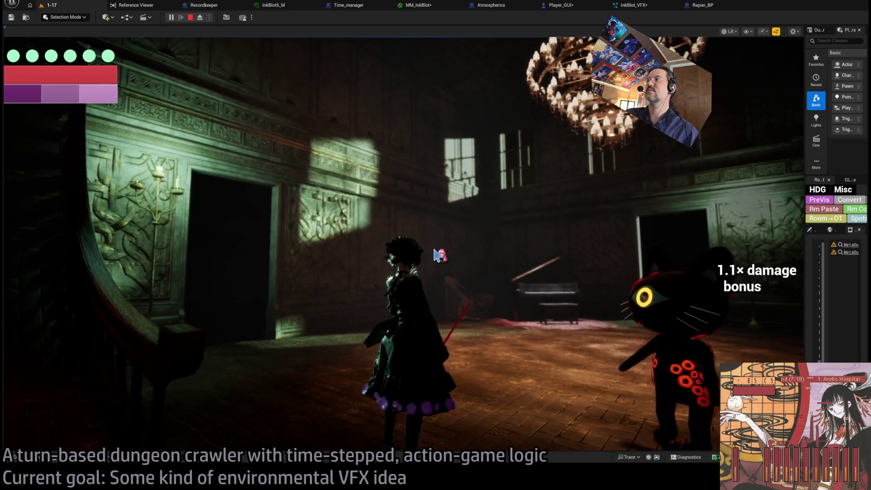
pyautogui.click(47, 286)
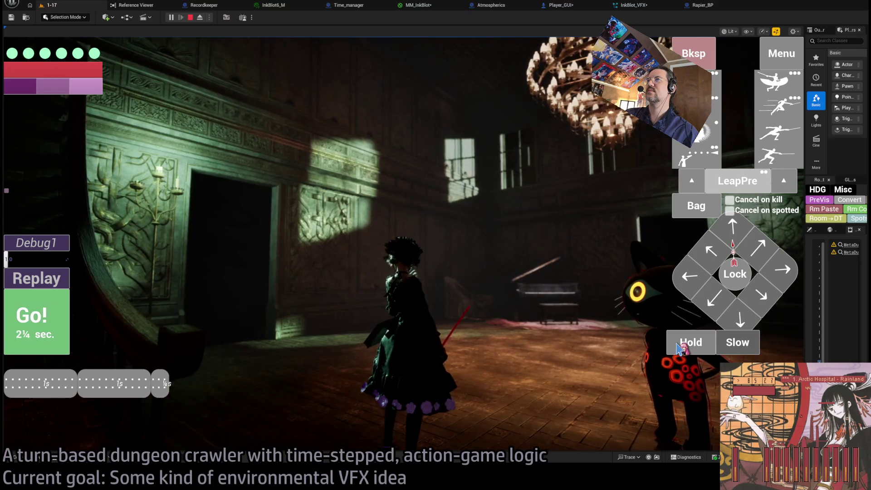
pyautogui.click(48, 286)
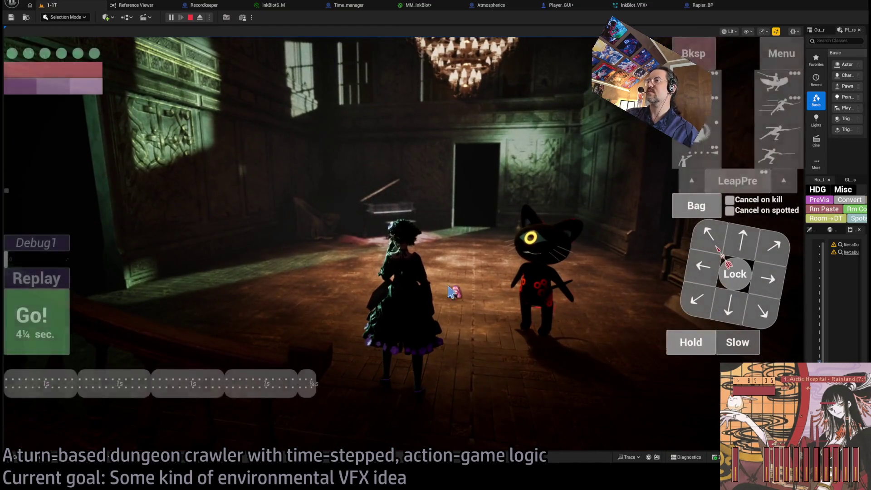
pyautogui.click(55, 277)
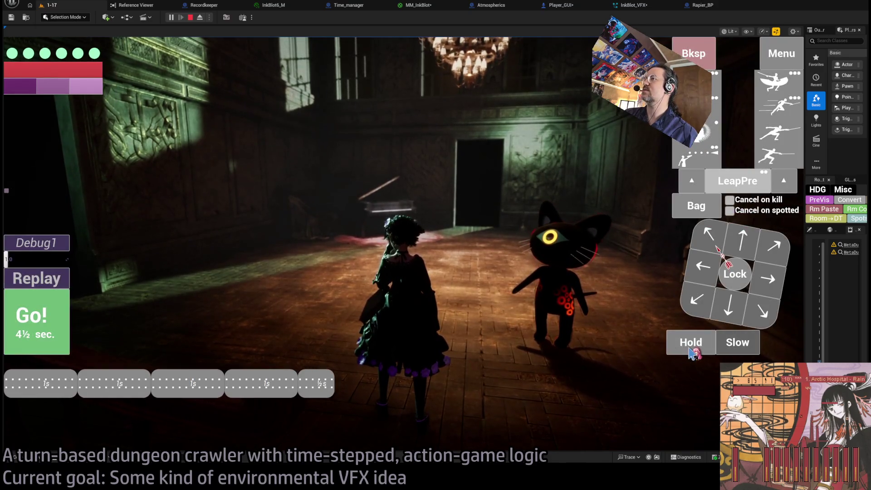
pyautogui.click(691, 345)
pyautogui.click(36, 318)
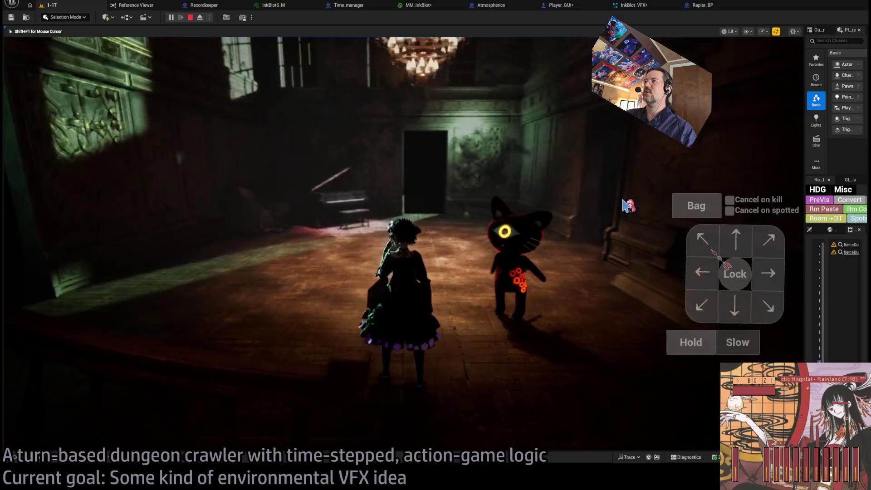
# - Move the character forward past the piano, then switch back to the Rapier_BP blueprint
pyautogui.click(757, 246)
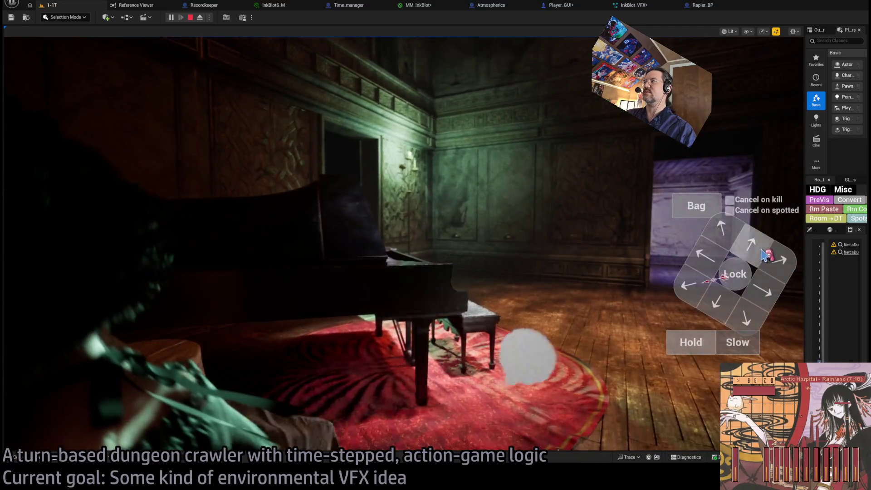
pyautogui.click(765, 256)
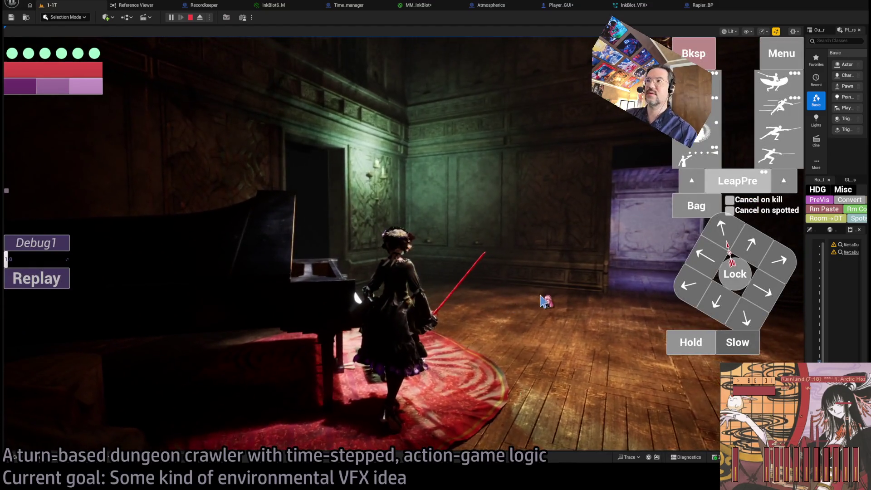
pyautogui.press('Left')
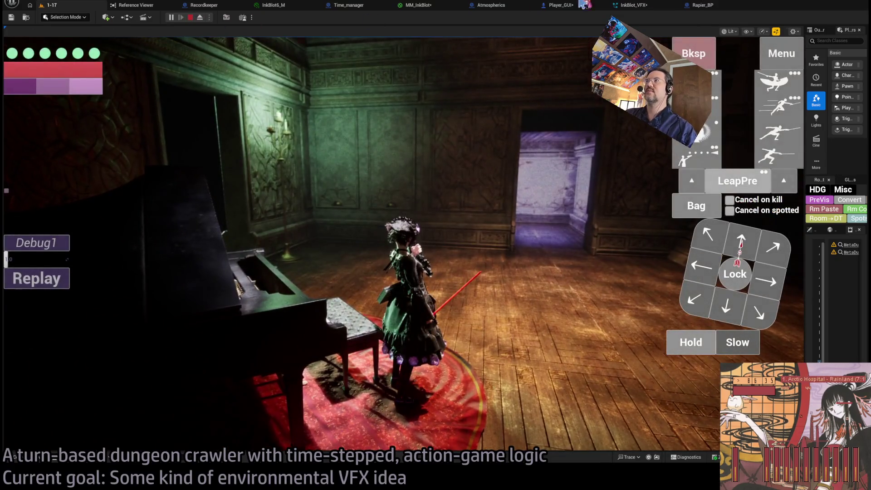
pyautogui.click(634, 5)
pyautogui.click(708, 5)
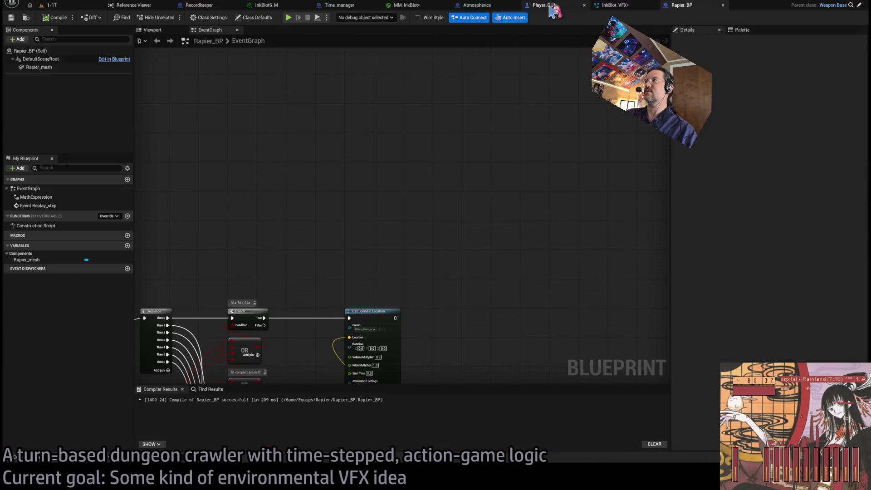
# - Open MM_InkBlot, centre its graph, and preview it on a plane with Fresnel exponent 5.0
pyautogui.click(406, 5)
pyautogui.scroll(-3, 572, 217)
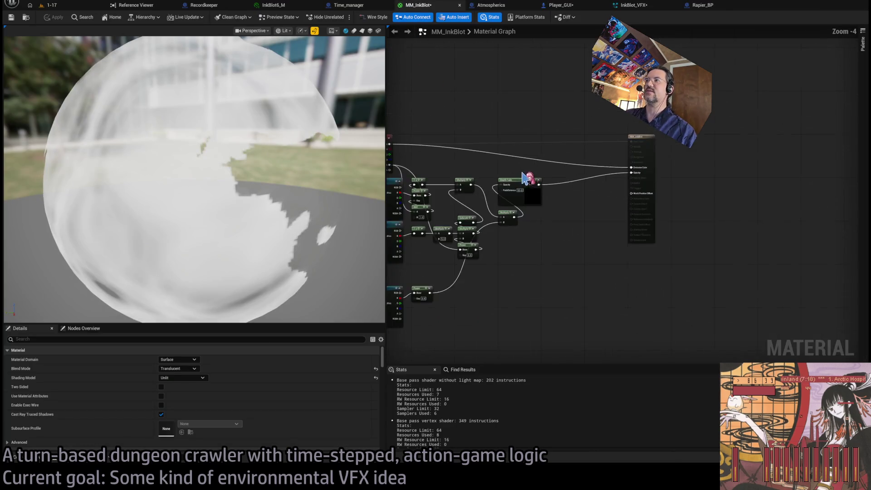
pyautogui.moveTo(570, 218); pyautogui.dragTo(510, 196)
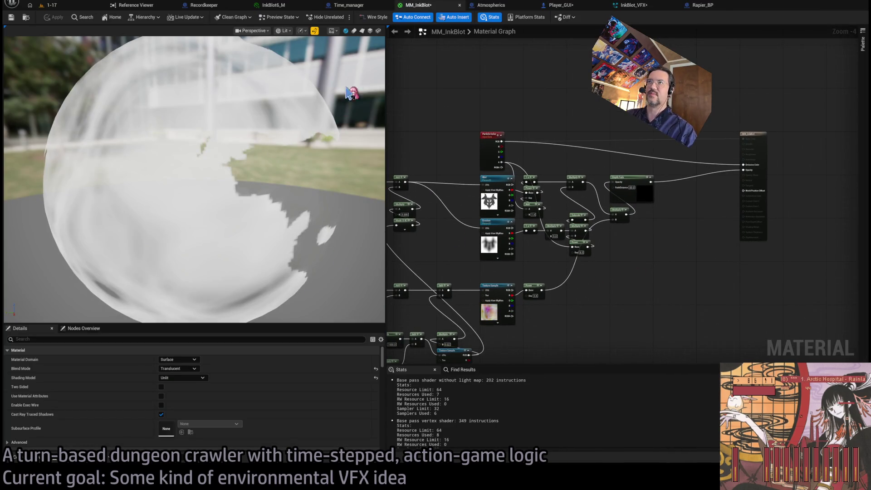
pyautogui.click(361, 32)
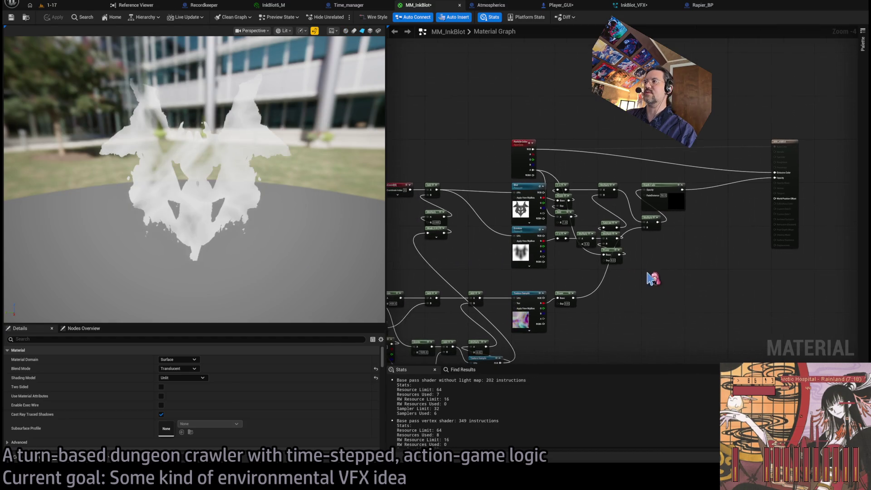
pyautogui.scroll(2, 654, 283)
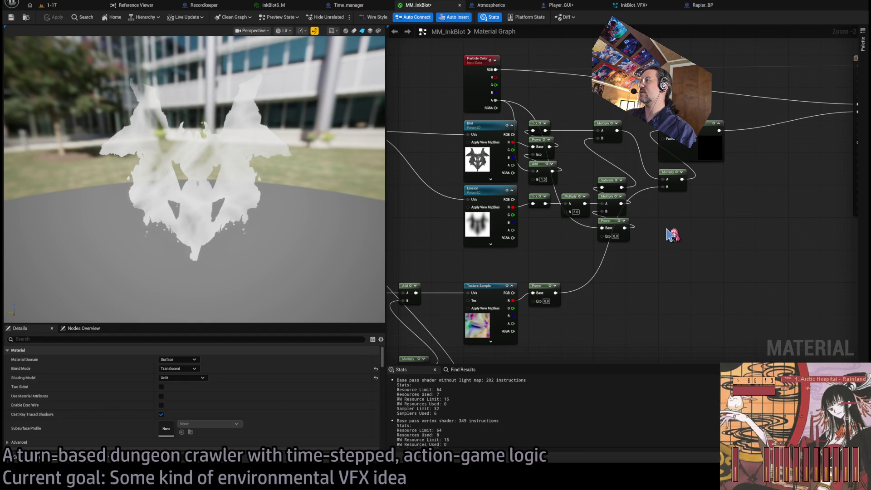
pyautogui.scroll(2, 575, 219)
pyautogui.press('Tab')
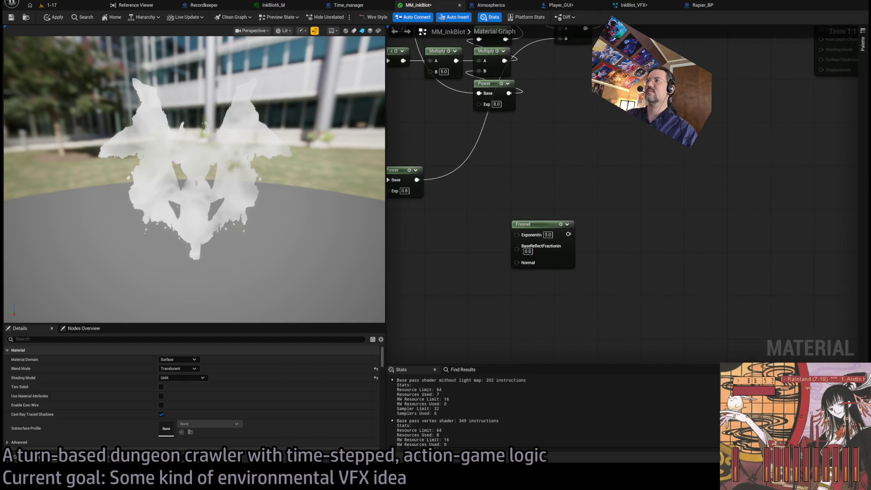
pyautogui.scroll(-4, 535, 196)
# - Place the Fresnel node beside the opacity Multiply and wire it into its B input
pyautogui.click(629, 219)
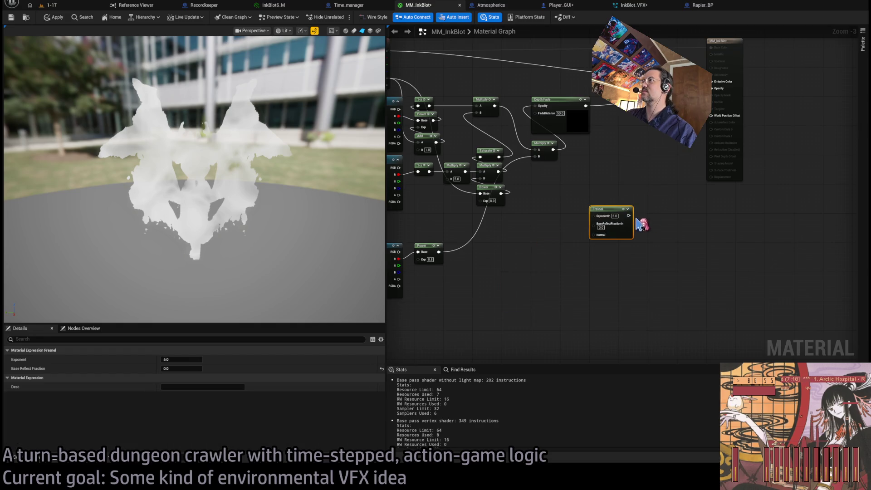
pyautogui.moveTo(586, 106); pyautogui.dragTo(635, 132)
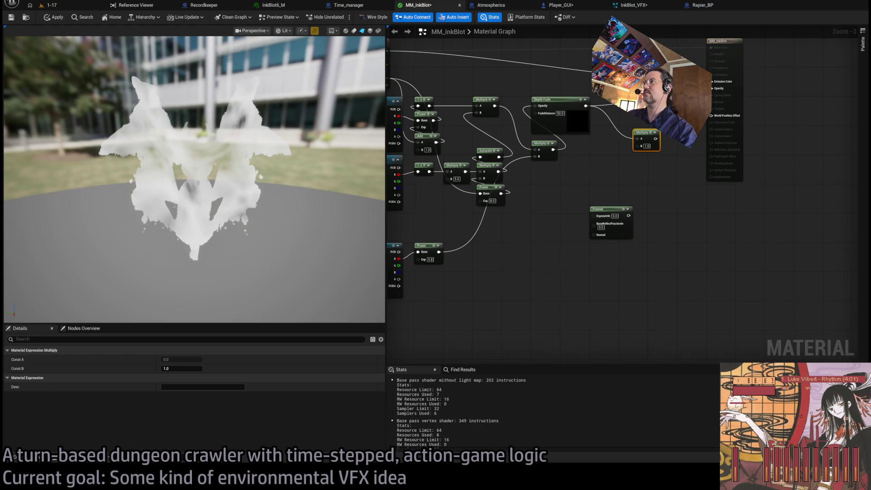
pyautogui.scroll(3, 554, 237)
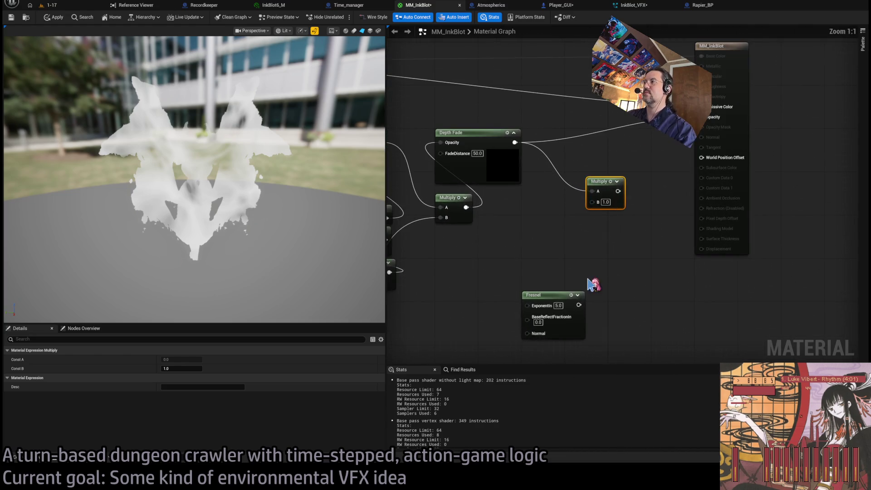
pyautogui.moveTo(589, 205); pyautogui.dragTo(568, 200)
pyautogui.moveTo(548, 294)
pyautogui.mouseDown()
pyautogui.moveTo(590, 227)
pyautogui.moveTo(625, 222)
pyautogui.mouseUp()
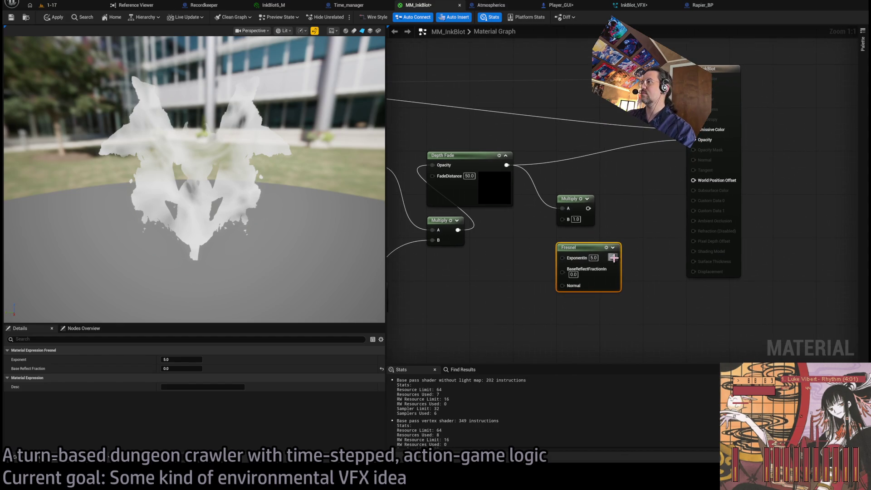
pyautogui.click(624, 230)
pyautogui.moveTo(615, 258)
pyautogui.mouseDown()
pyautogui.moveTo(563, 219)
pyautogui.moveTo(694, 139)
pyautogui.mouseUp()
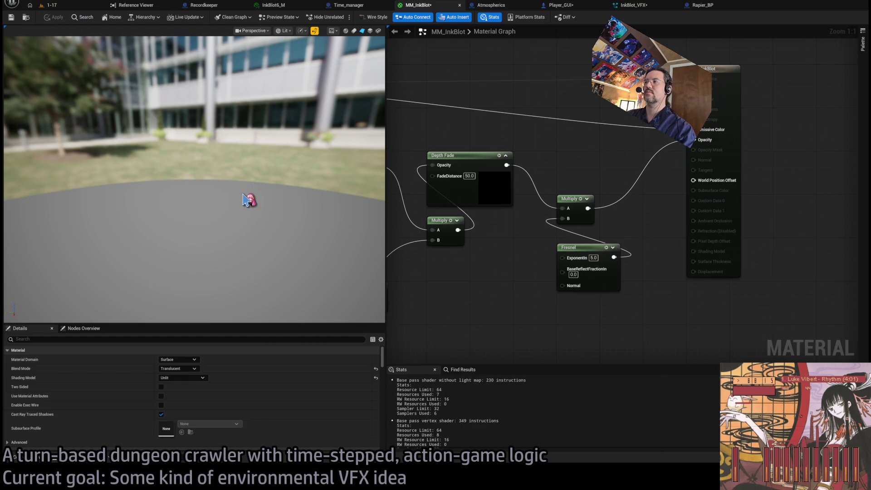
# - Insert a One Minus node after the Fresnel and apply the material
pyautogui.moveTo(250, 190); pyautogui.dragTo(205, 190)
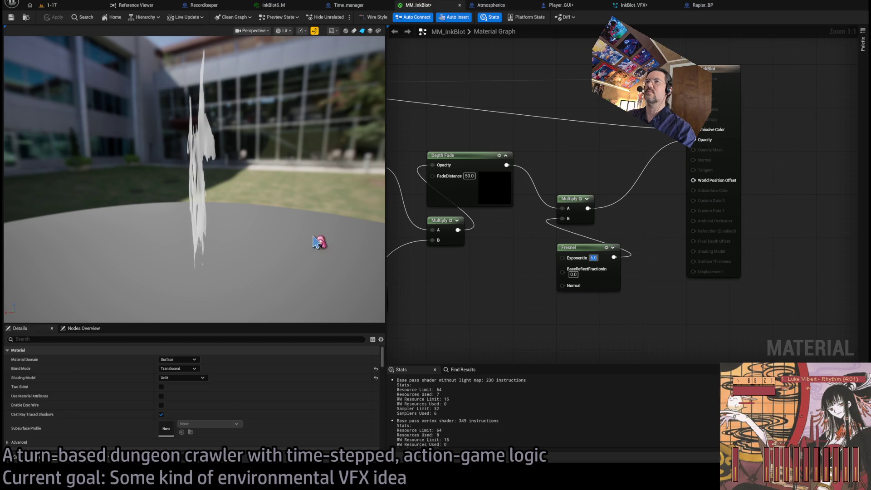
pyautogui.moveTo(571, 250); pyautogui.dragTo(572, 299)
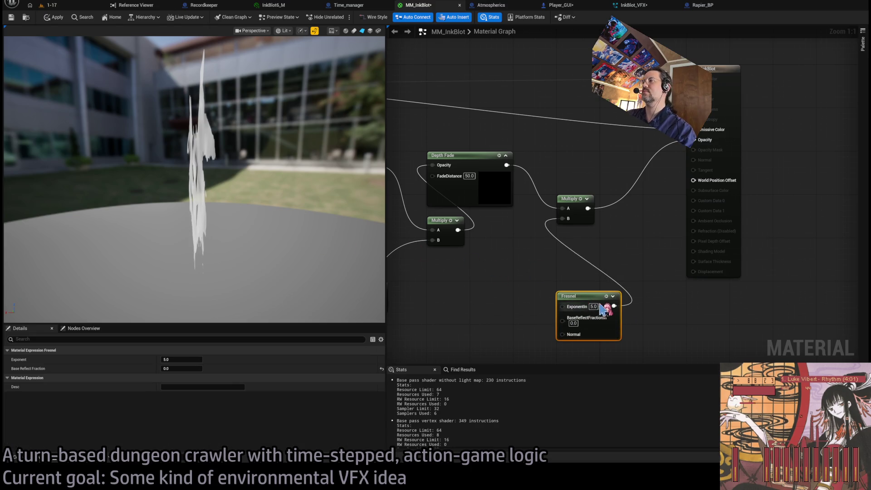
pyautogui.click(590, 268)
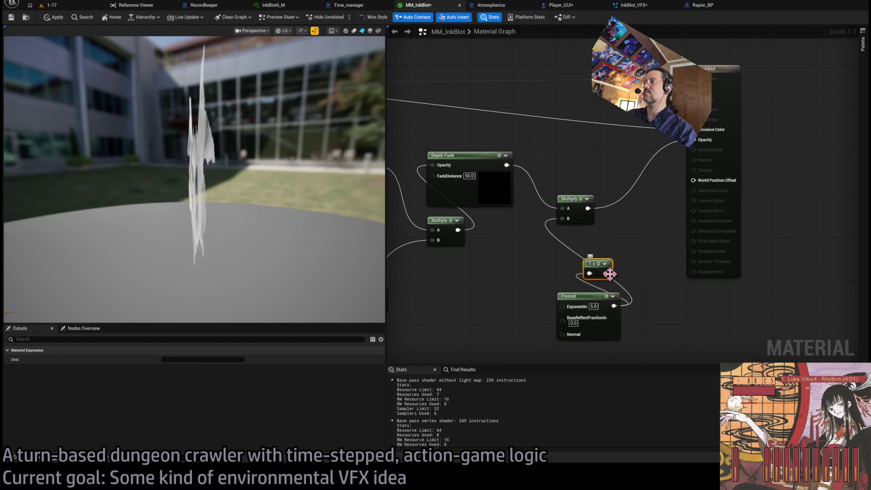
pyautogui.click(54, 18)
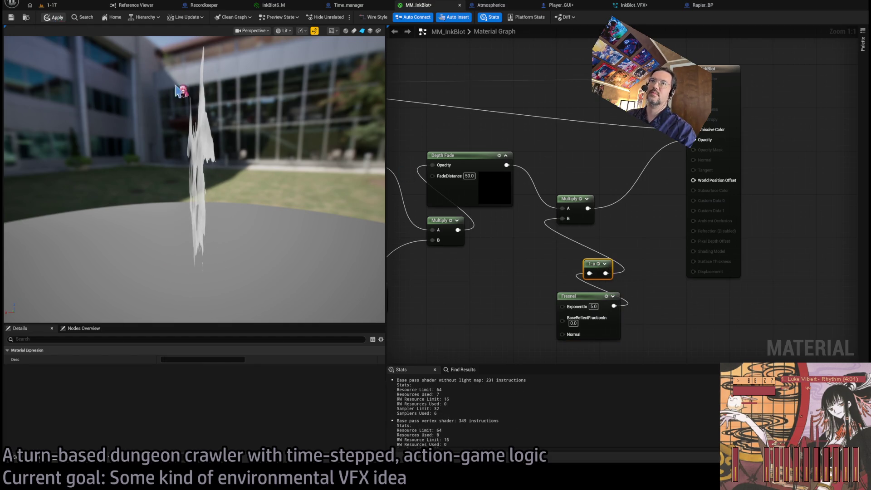
pyautogui.moveTo(249, 235); pyautogui.dragTo(385, 230)
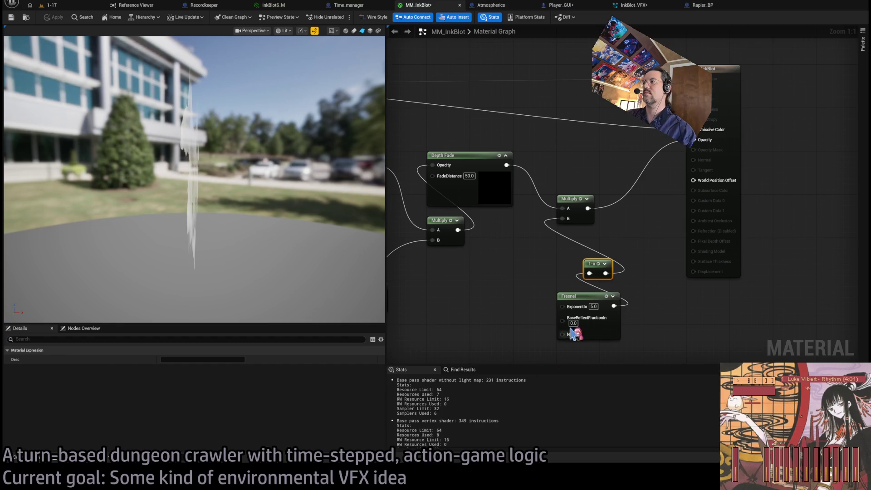
# - Lower the Fresnel exponent to 3.0, then 1.0, checking the fade in the preview
pyautogui.write('3')
pyautogui.press('Return')
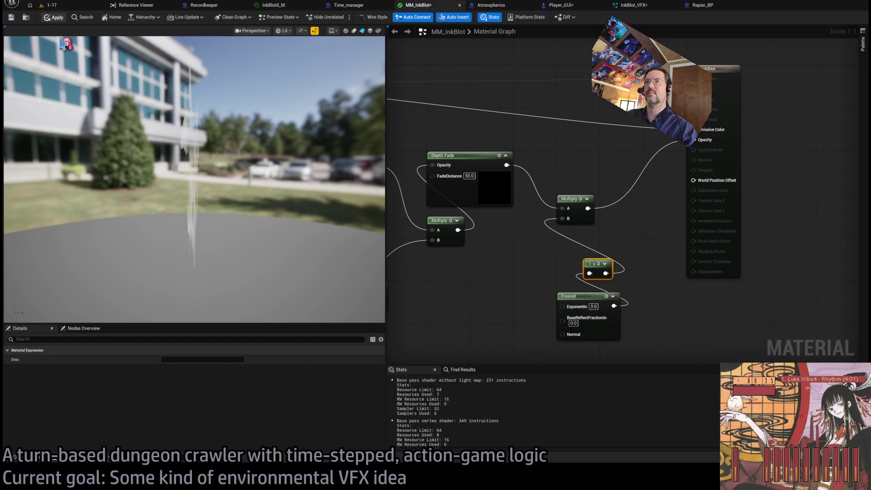
pyautogui.moveTo(227, 223); pyautogui.dragTo(258, 223)
pyautogui.click(593, 307)
pyautogui.write('1')
pyautogui.press('Return')
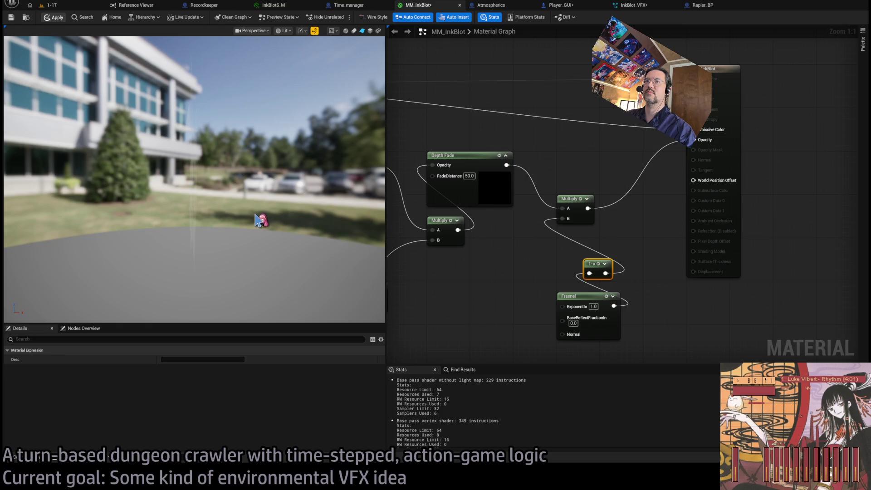
pyautogui.moveTo(263, 215); pyautogui.dragTo(300, 215)
pyautogui.moveTo(593, 273); pyautogui.dragTo(564, 273)
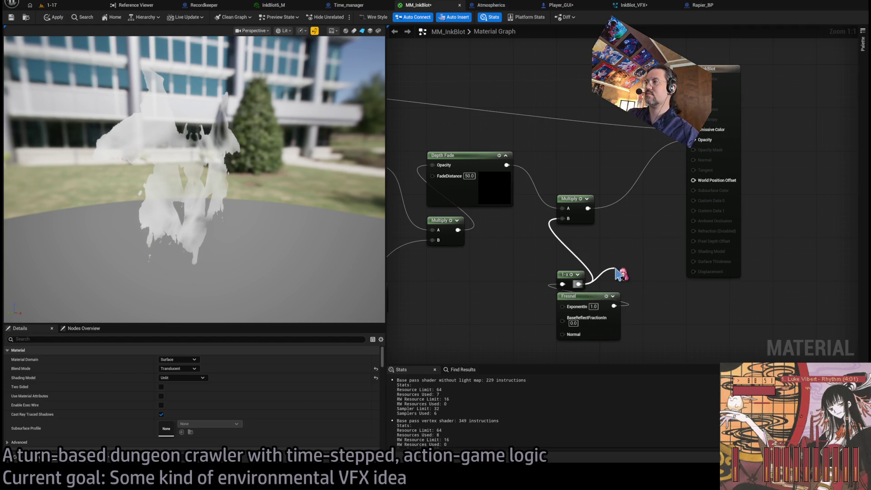
# - Chain a Multiply (B 2.0) and Subtract (B 0.4) after One Minus into the opacity Multiply
pyautogui.moveTo(619, 274); pyautogui.dragTo(615, 268)
pyautogui.press('Return')
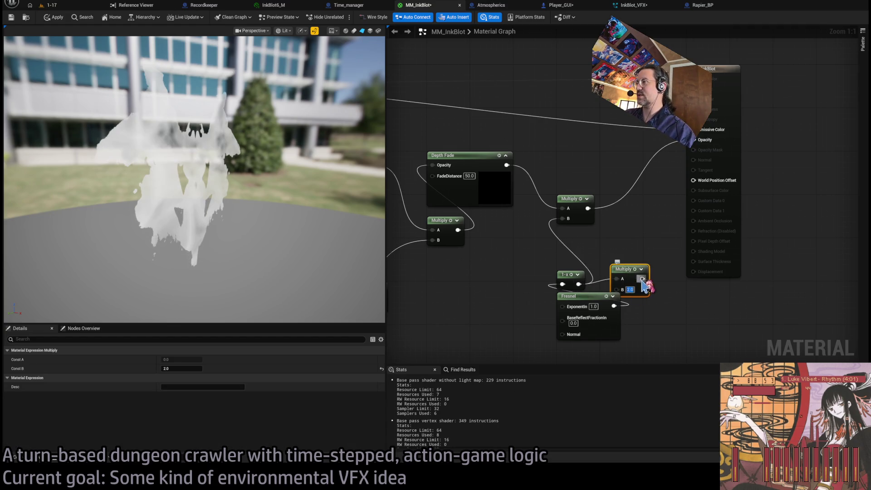
pyautogui.moveTo(661, 289); pyautogui.dragTo(662, 289)
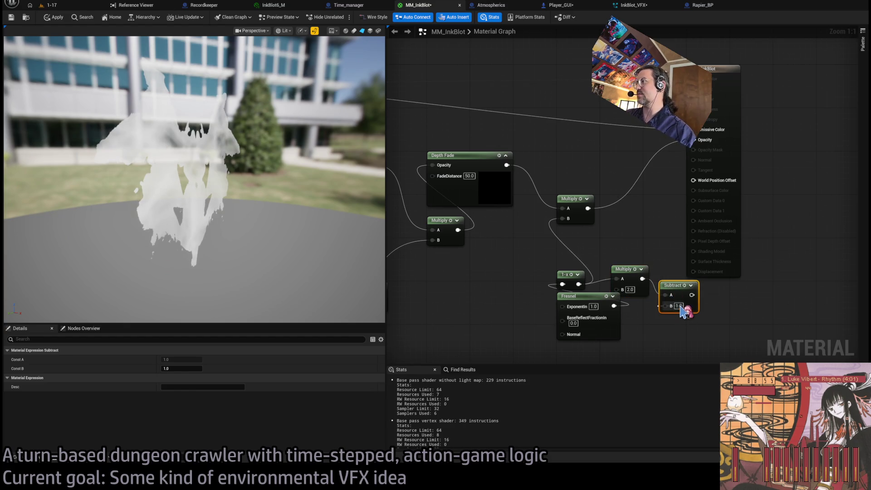
pyautogui.click(657, 343)
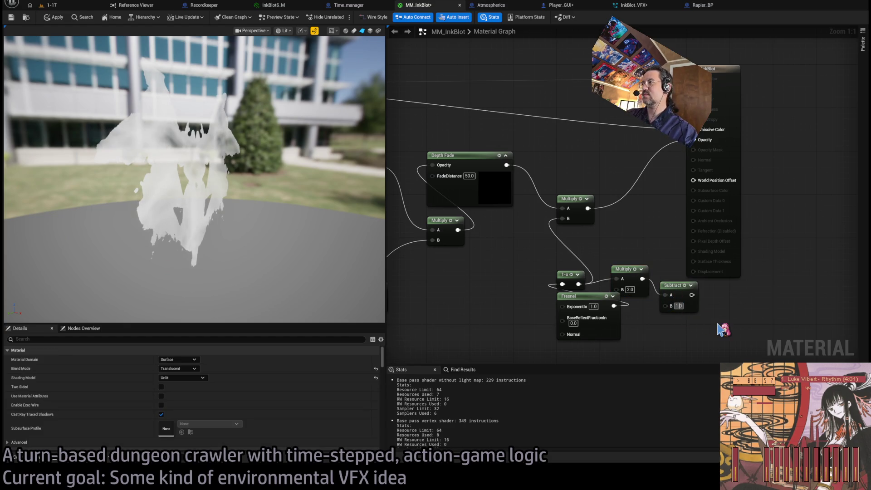
pyautogui.press('Return')
pyautogui.moveTo(692, 295); pyautogui.dragTo(563, 218)
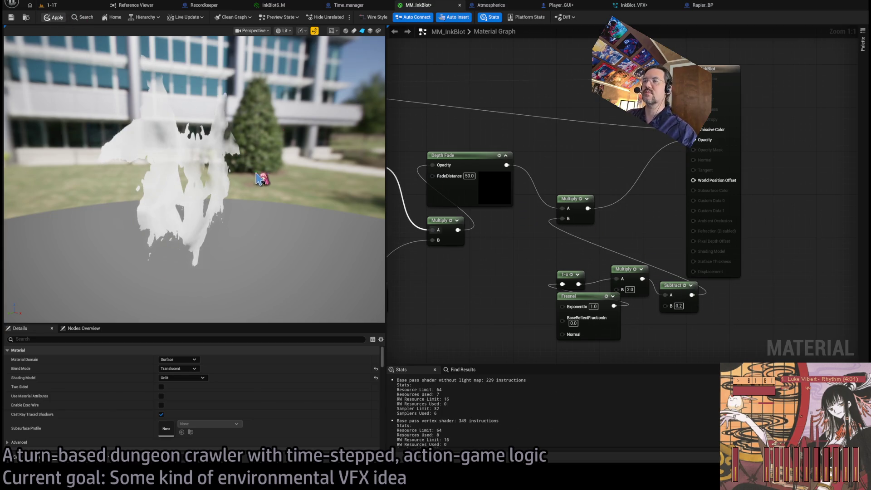
pyautogui.moveTo(240, 198); pyautogui.dragTo(168, 205)
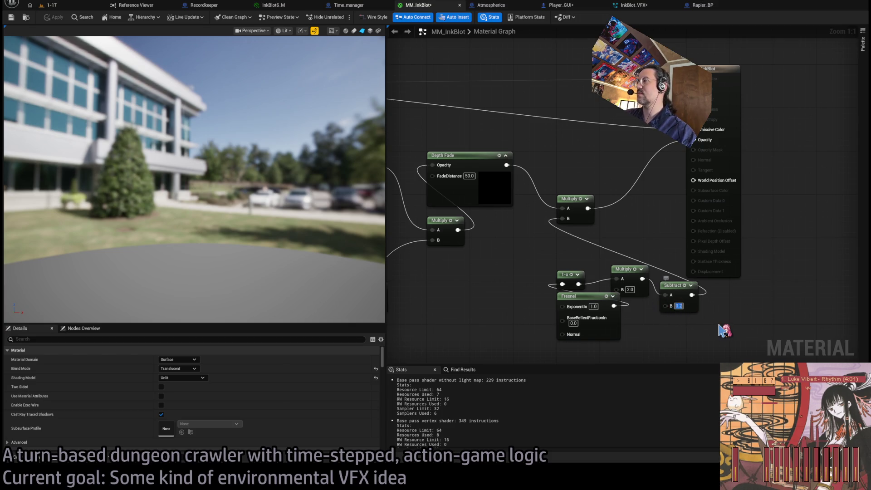
pyautogui.write('0.4')
pyautogui.press('Return')
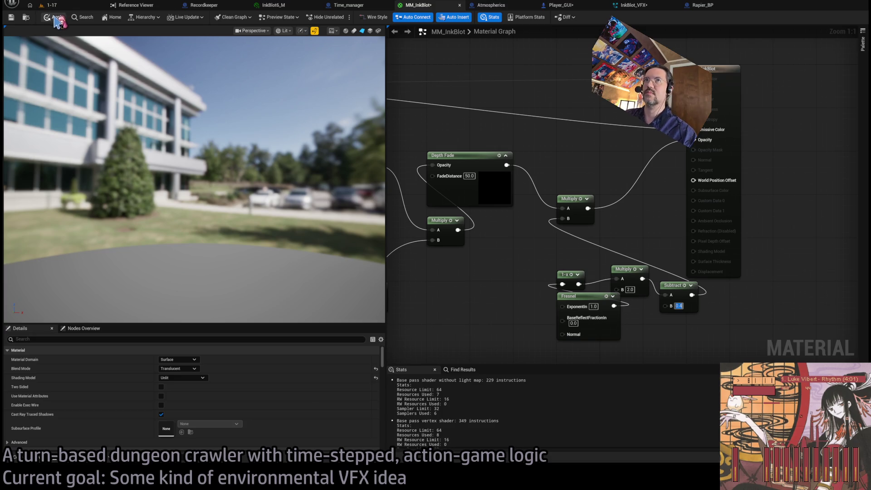
# - Insert a Saturate node into the chain and stack the Fresnel nodes vertically
pyautogui.moveTo(610, 286); pyautogui.dragTo(558, 300)
pyautogui.moveTo(548, 183)
pyautogui.mouseDown()
pyautogui.moveTo(603, 220)
pyautogui.moveTo(550, 276)
pyautogui.moveTo(559, 281)
pyautogui.mouseUp()
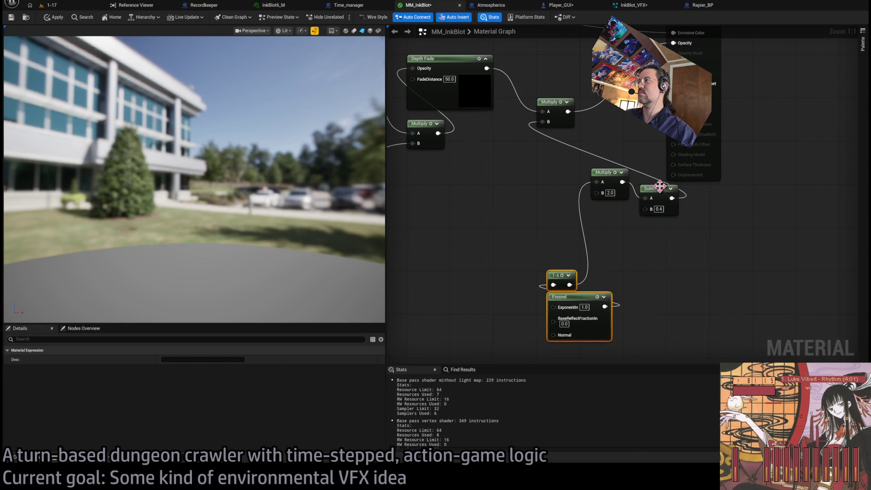
pyautogui.moveTo(659, 191); pyautogui.dragTo(620, 143)
pyautogui.keyDown('shift'); pyautogui.click(600, 196); pyautogui.keyUp('shift')
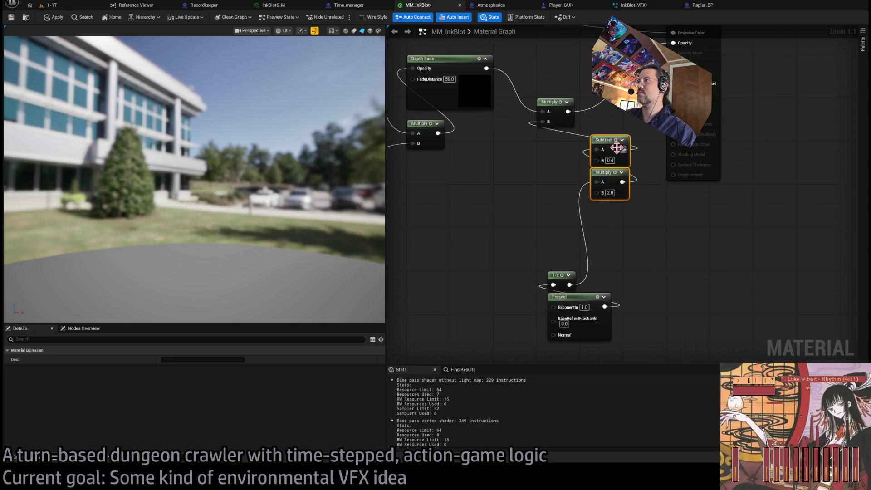
pyautogui.moveTo(606, 142)
pyautogui.mouseDown()
pyautogui.moveTo(572, 208)
pyautogui.moveTo(560, 202)
pyautogui.moveTo(561, 212)
pyautogui.moveTo(550, 190)
pyautogui.mouseUp()
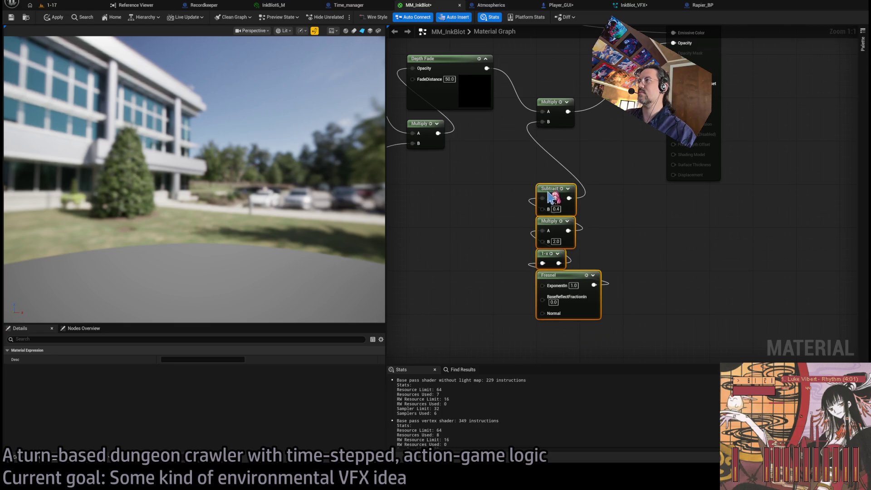
pyautogui.click(537, 171)
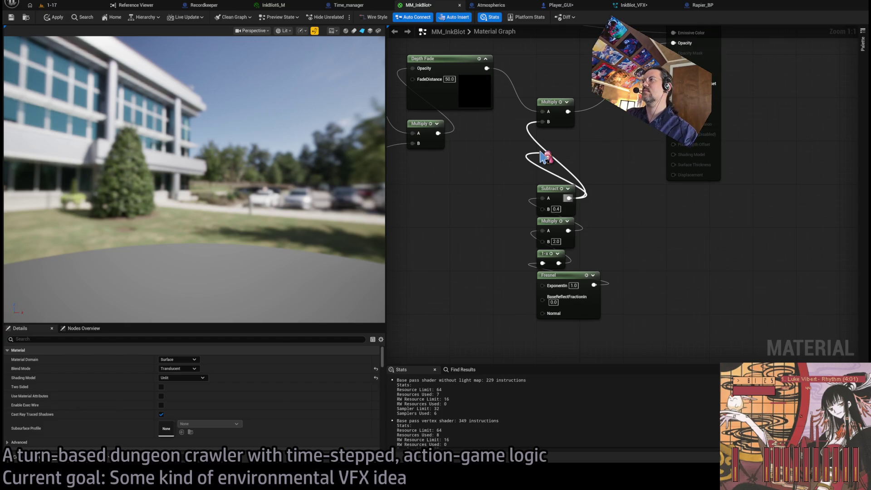
pyautogui.moveTo(545, 157); pyautogui.dragTo(571, 170)
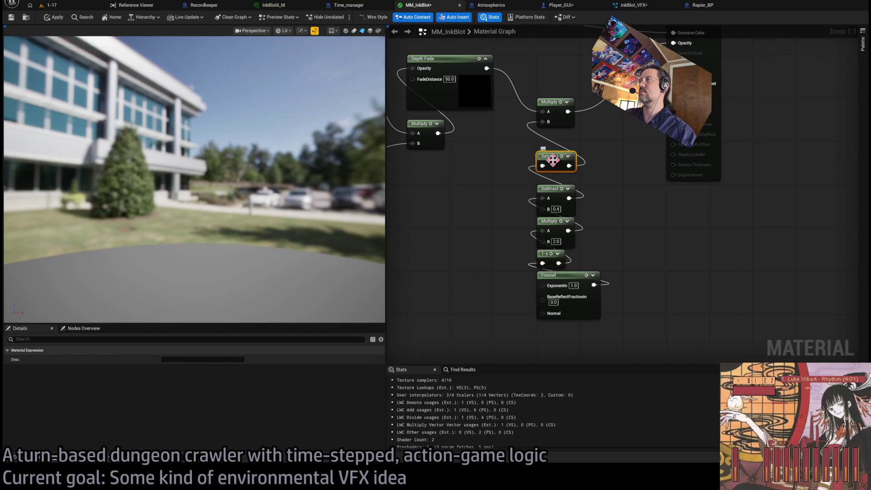
pyautogui.moveTo(588, 284)
pyautogui.mouseDown()
pyautogui.moveTo(535, 153)
pyautogui.moveTo(555, 155)
pyautogui.moveTo(554, 133)
pyautogui.mouseUp()
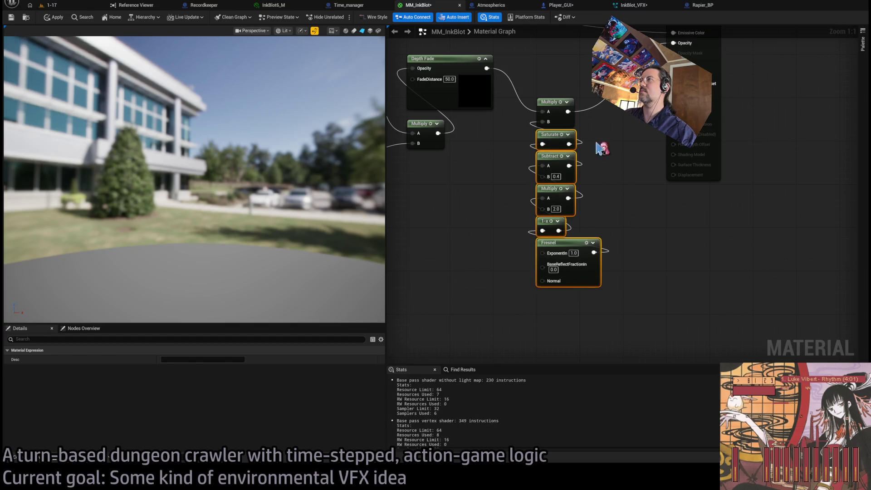
pyautogui.click(580, 141)
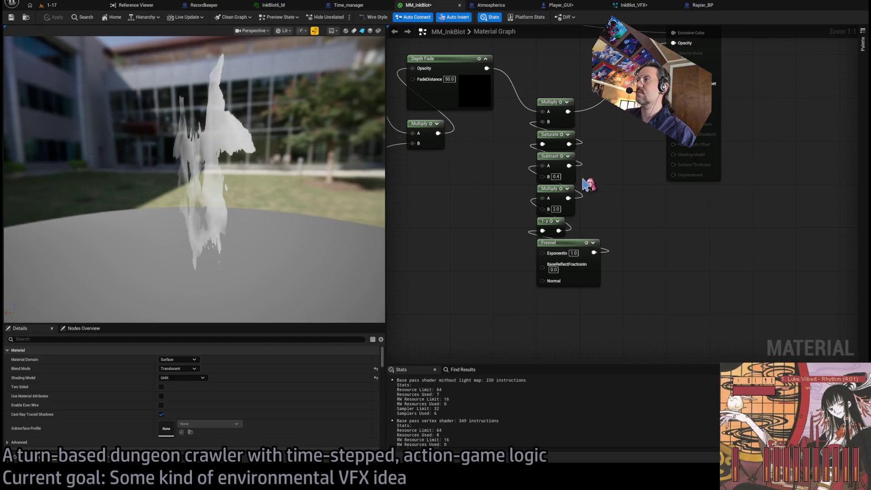
pyautogui.click(556, 176)
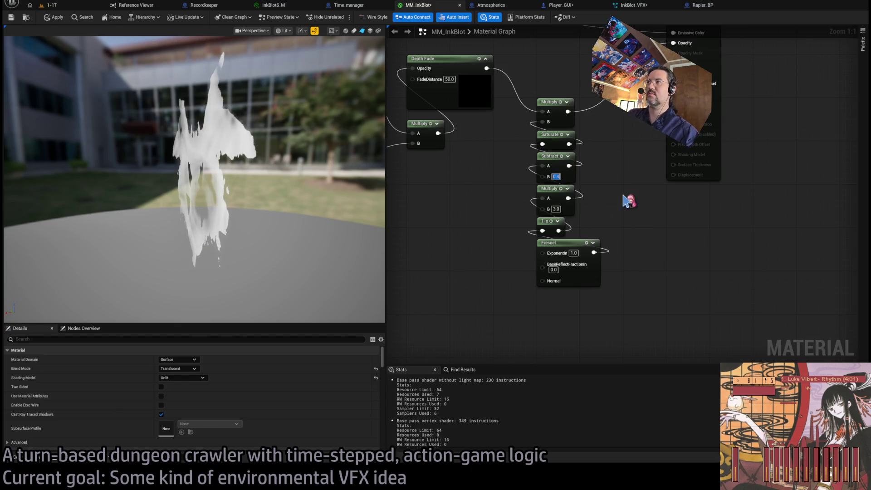
pyautogui.write('1')
# - Change the Subtract B value to 1.0 and inspect the inkblot in the preview
pyautogui.press('Return')
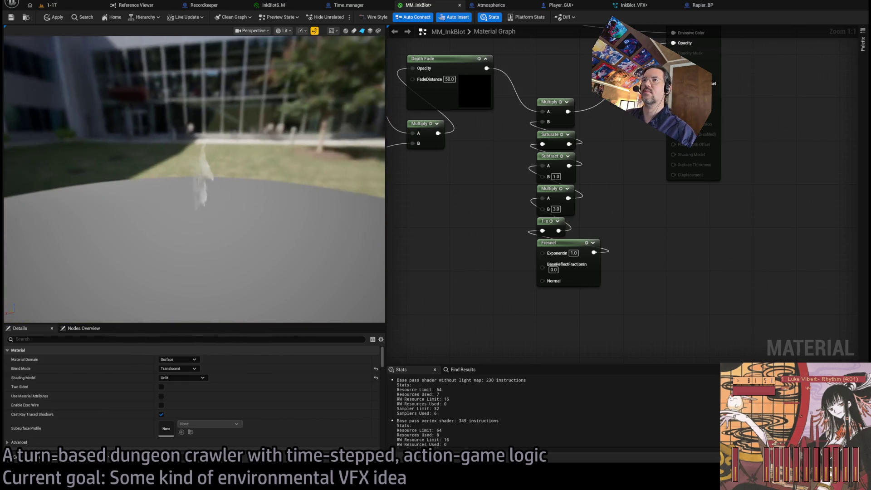
pyautogui.moveTo(245, 180); pyautogui.dragTo(263, 181)
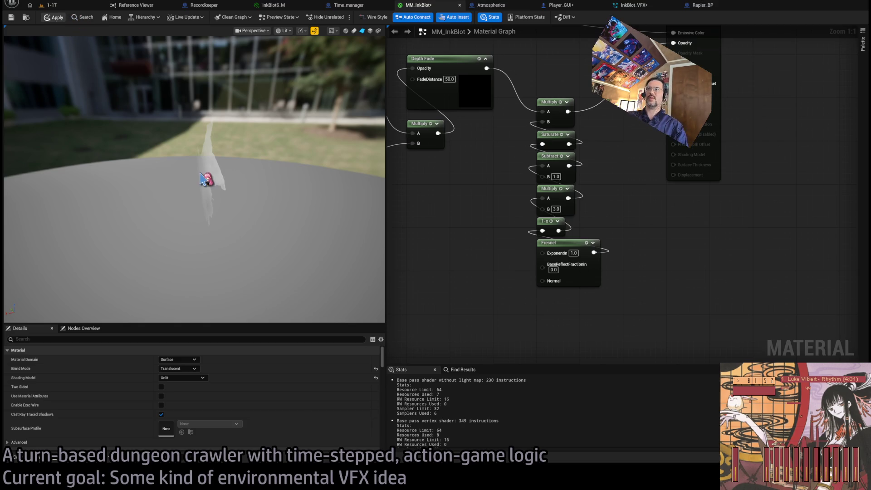
pyautogui.moveTo(200, 181); pyautogui.dragTo(200, 181)
pyautogui.moveTo(106, 115); pyautogui.dragTo(105, 115)
# - Wire the Multiply outputs through Depth Fade (distance 50) into Opacity and tidy the node column
pyautogui.moveTo(483, 156); pyautogui.dragTo(565, 211)
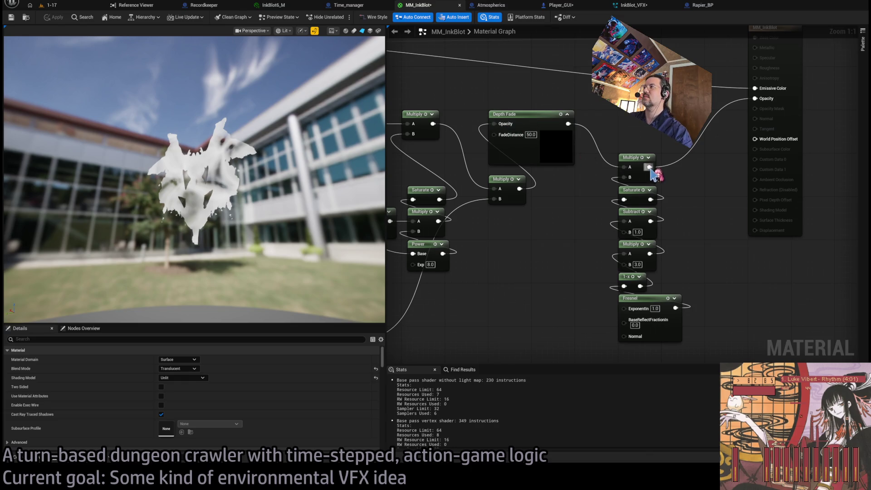
pyautogui.moveTo(524, 128); pyautogui.dragTo(603, 111)
pyautogui.moveTo(689, 186)
pyautogui.mouseDown()
pyautogui.moveTo(749, 200)
pyautogui.moveTo(674, 318)
pyautogui.mouseUp()
pyautogui.click(601, 201)
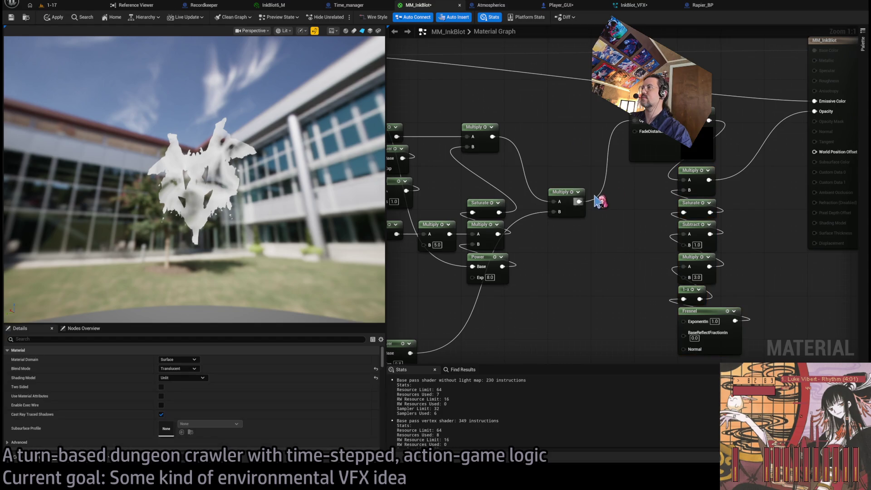
pyautogui.moveTo(579, 202); pyautogui.dragTo(581, 223)
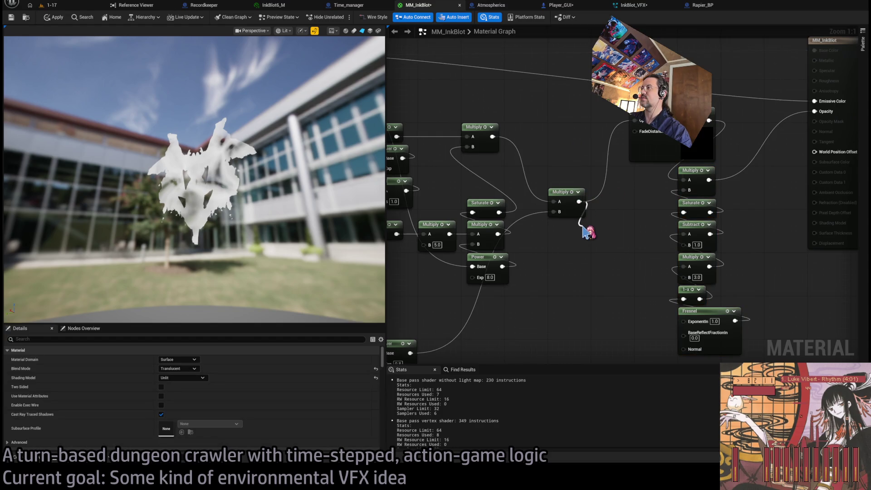
pyautogui.moveTo(679, 180); pyautogui.dragTo(684, 180)
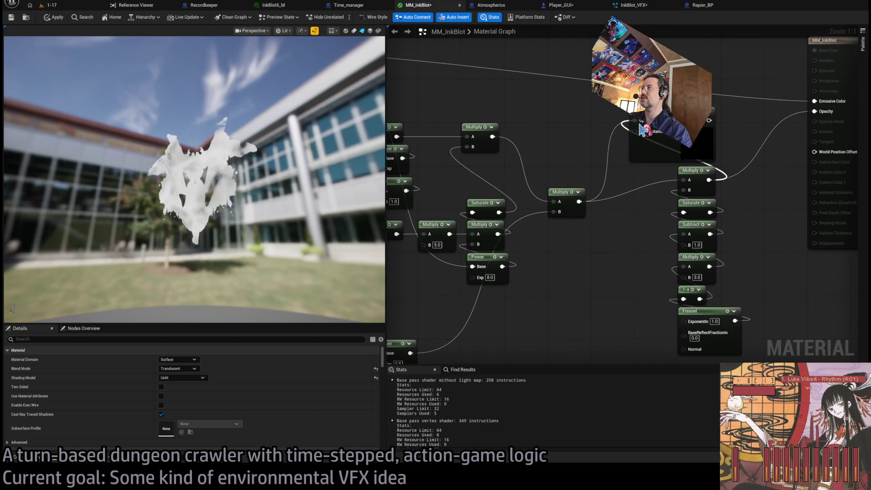
pyautogui.moveTo(709, 121); pyautogui.dragTo(816, 111)
pyautogui.moveTo(708, 334); pyautogui.dragTo(655, 146)
pyautogui.moveTo(521, 164); pyautogui.dragTo(521, 104)
pyautogui.moveTo(695, 332)
pyautogui.mouseDown()
pyautogui.moveTo(625, 133)
pyautogui.moveTo(645, 172)
pyautogui.moveTo(607, 174)
pyautogui.moveTo(608, 164)
pyautogui.mouseUp()
# - Apply the material and playtest the 1-17 level with a one-second wait turn
pyautogui.click(662, 198)
pyautogui.click(58, 19)
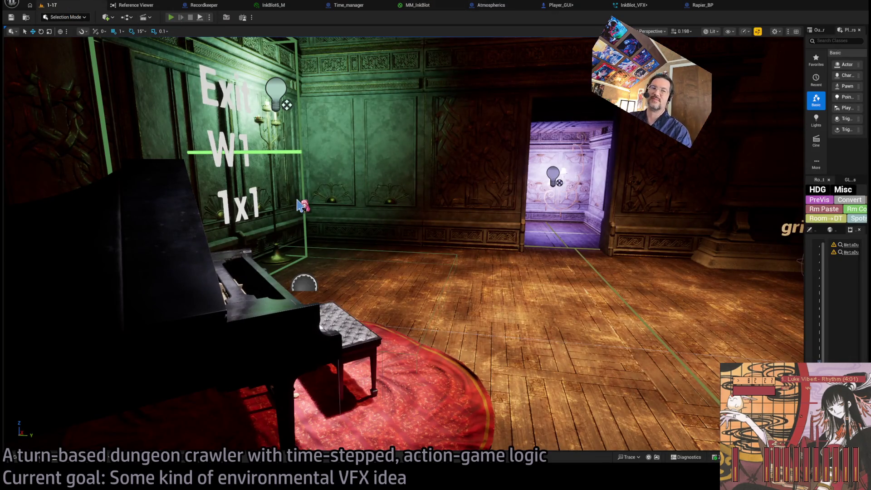
pyautogui.hotkey('alt', 'p')
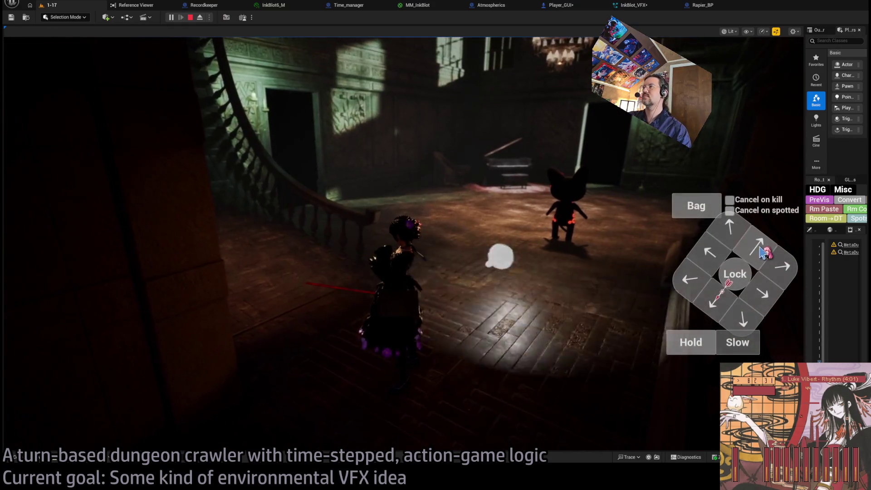
pyautogui.click(697, 351)
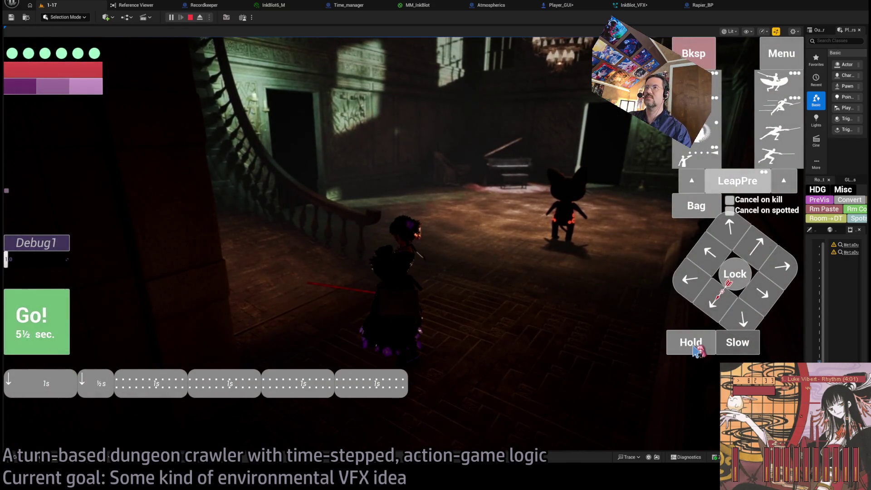
pyautogui.click(53, 308)
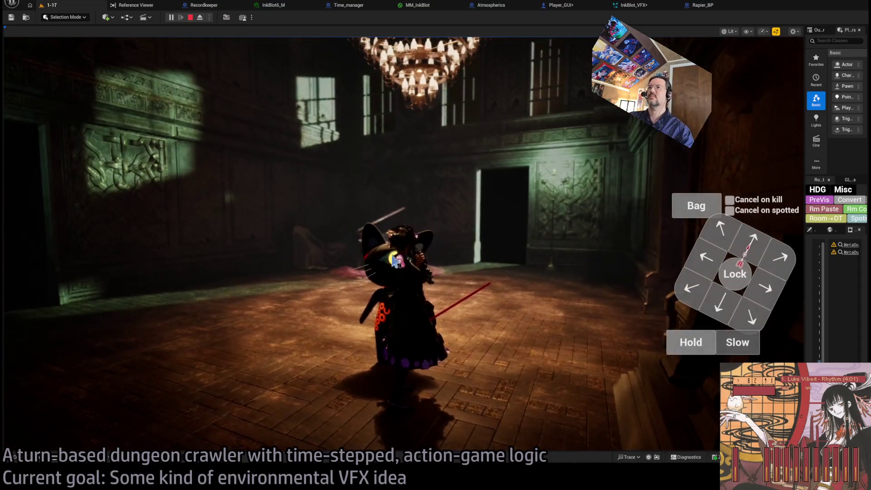
pyautogui.press('Escape')
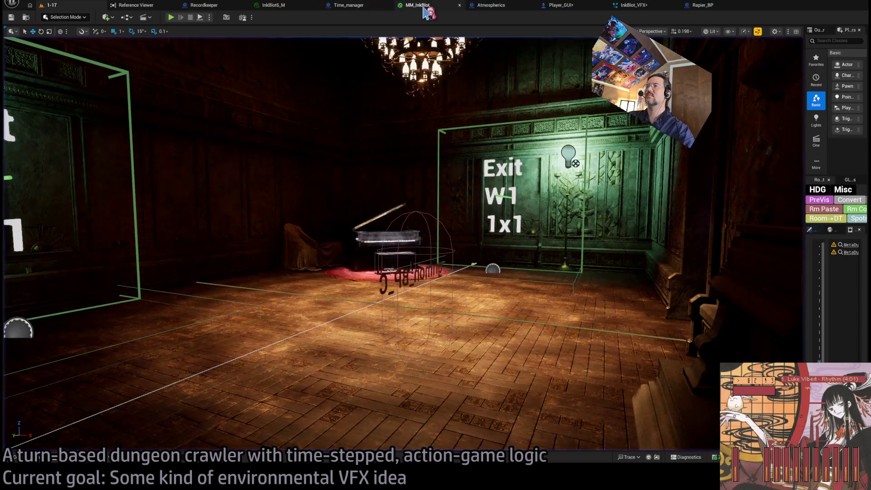
# - Review Player_GUI's Set Timer nodes, play another turn in 1-17, then open Time_manager
pyautogui.click(563, 7)
pyautogui.moveTo(657, 203); pyautogui.dragTo(442, 177)
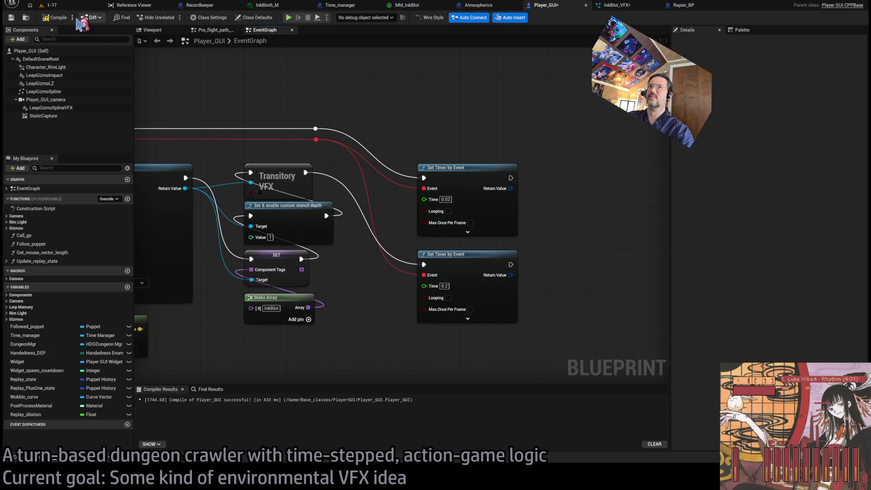
pyautogui.click(53, 6)
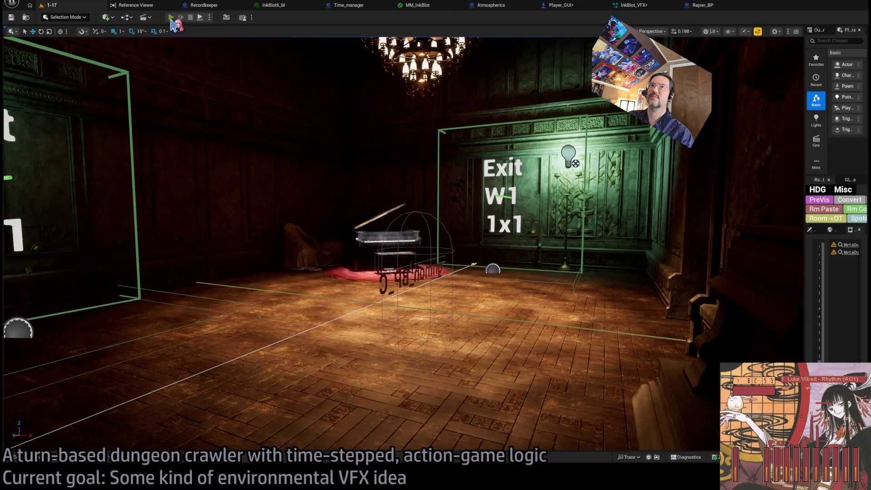
pyautogui.hotkey('alt', 'p')
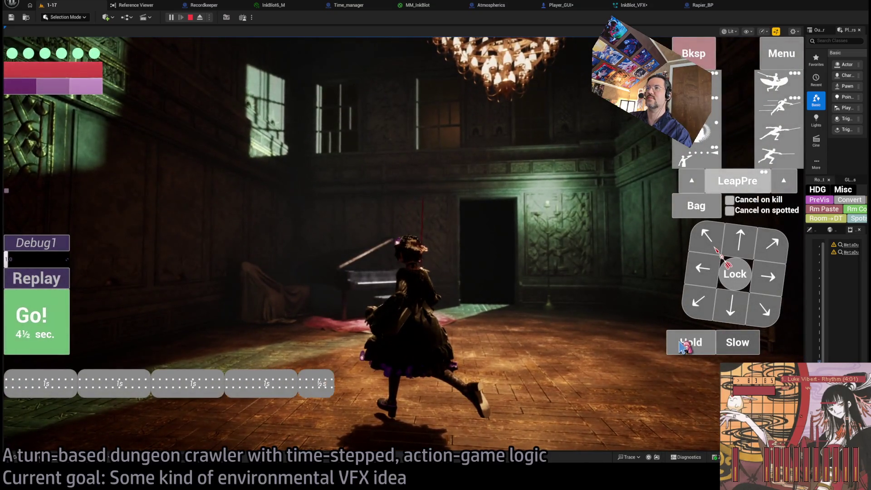
pyautogui.click(59, 311)
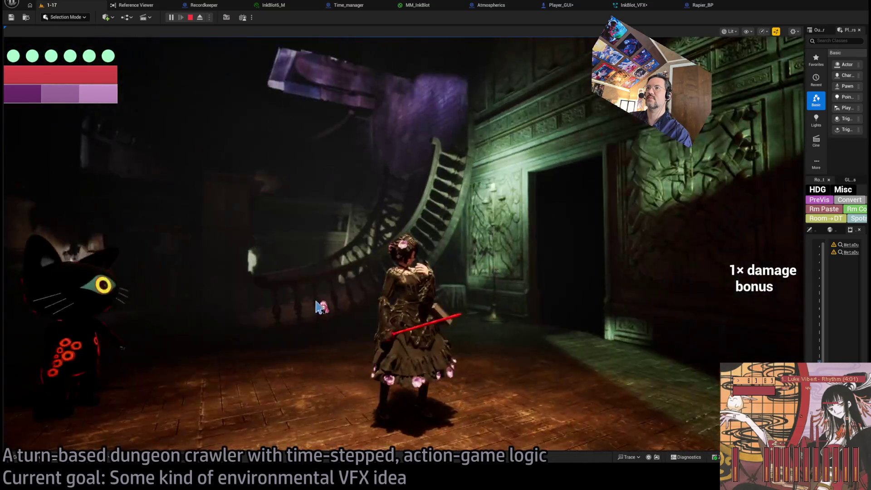
pyautogui.click(191, 17)
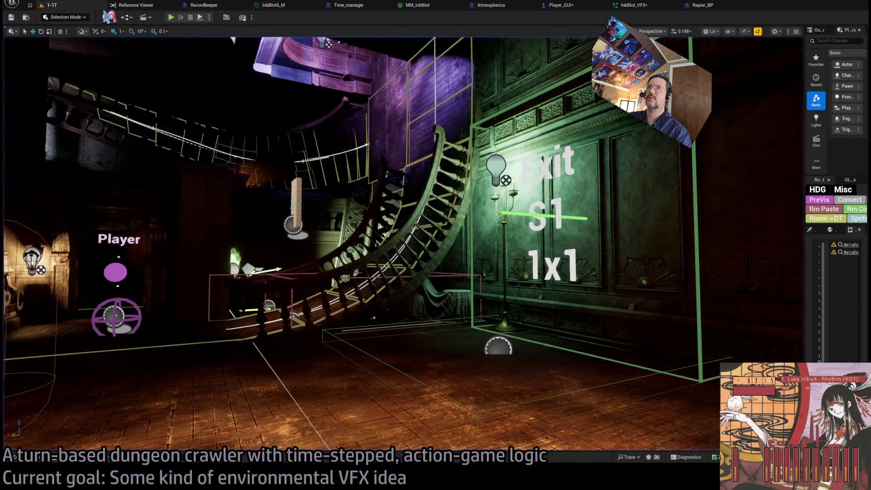
pyautogui.click(337, 6)
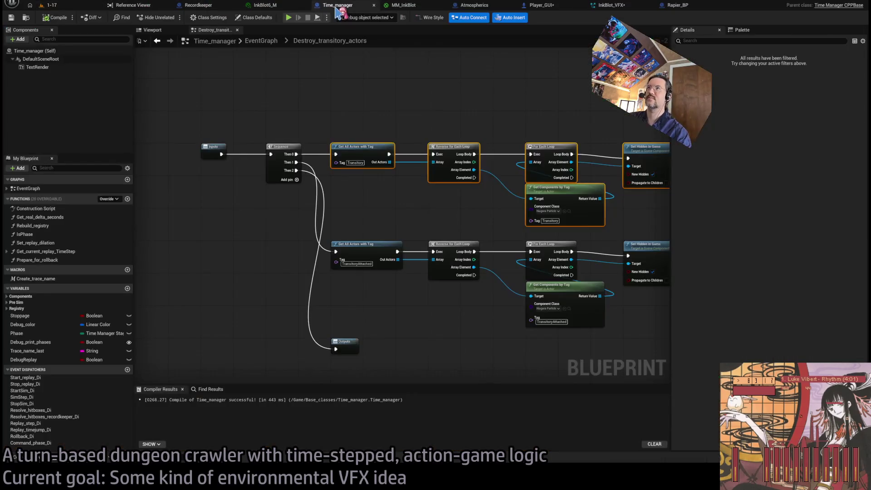
# - Navigate the Player_GUI blueprint to its Spawn System nodes
pyautogui.click(542, 5)
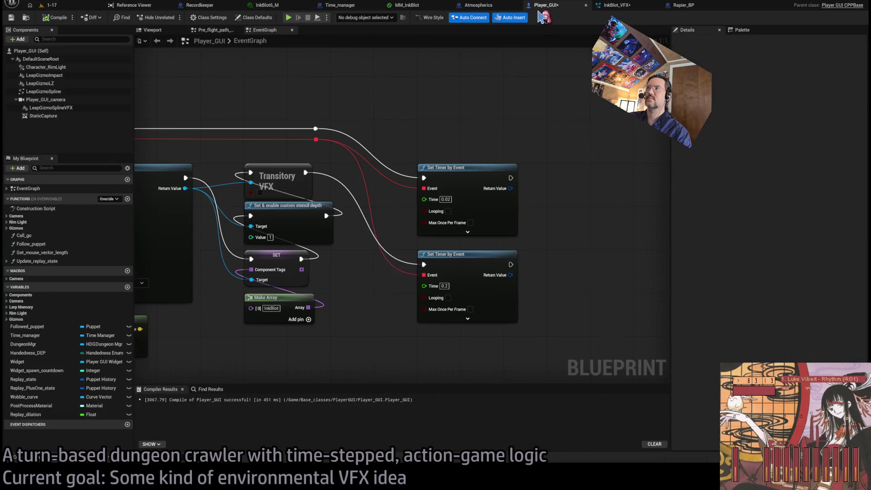
pyautogui.scroll(-6, 467, 182)
pyautogui.scroll(5, 378, 183)
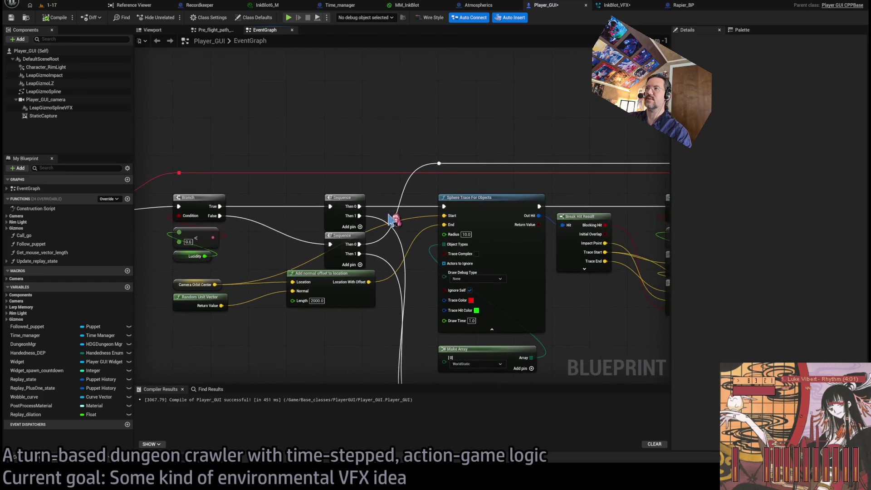
pyautogui.scroll(-4, 340, 359)
pyautogui.scroll(-3, 384, 251)
pyautogui.scroll(4, 352, 177)
pyautogui.scroll(-3, 383, 195)
pyautogui.scroll(6, 377, 204)
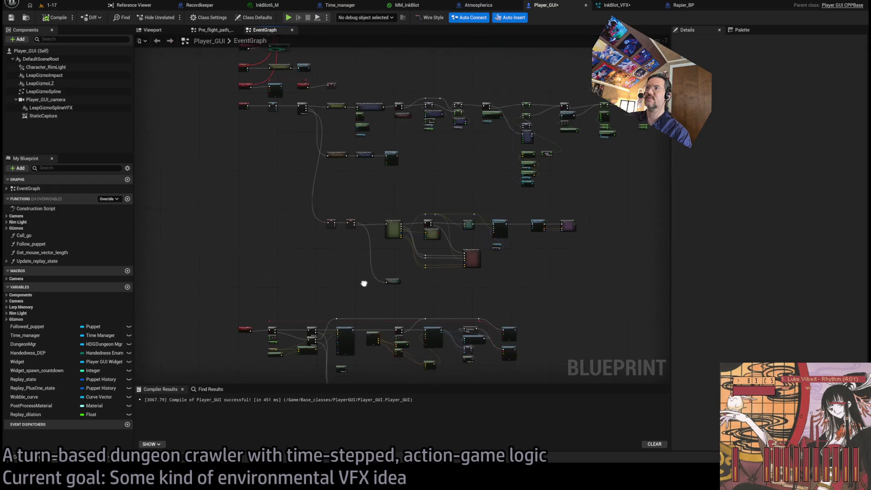
pyautogui.moveTo(323, 182); pyautogui.dragTo(353, 206)
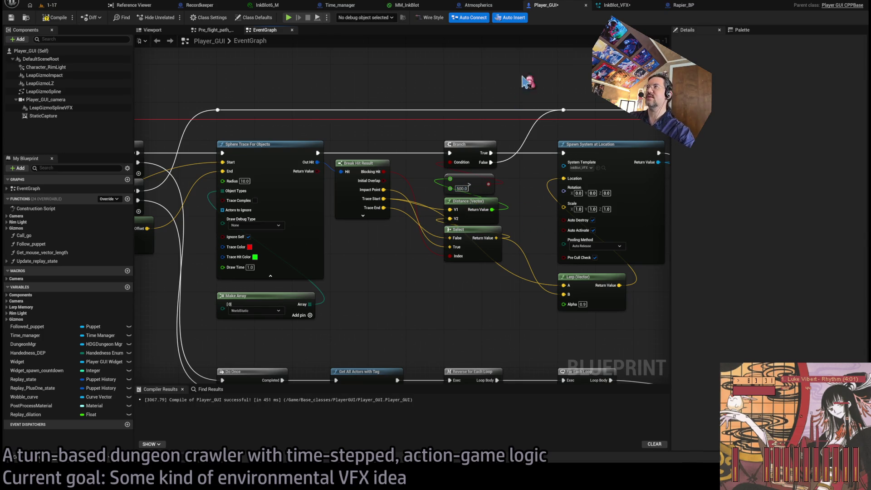
# - Inspect the InkBlot_VFX Force Bubble module, then return to the 1-17 level
pyautogui.click(615, 7)
pyautogui.click(491, 255)
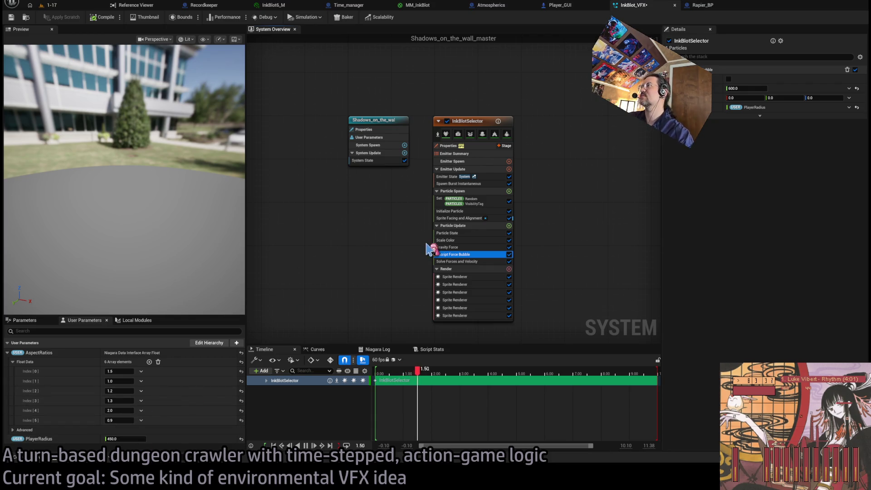
pyautogui.click(70, 7)
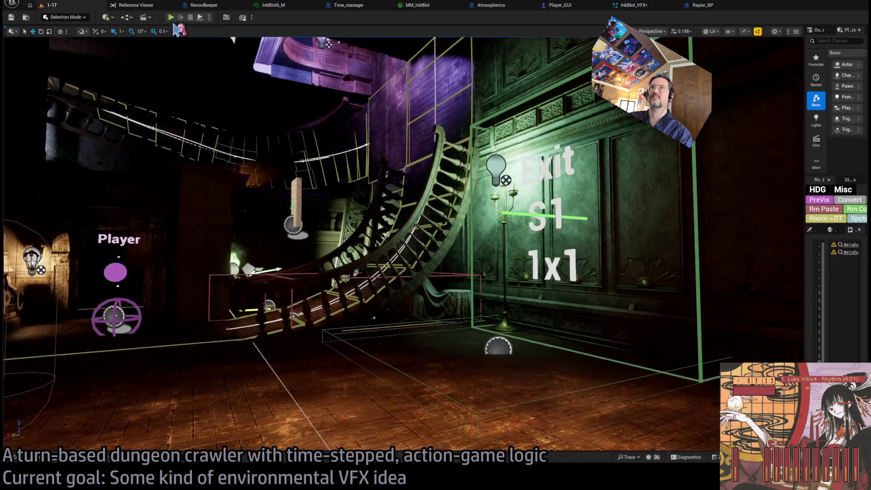
# - Play the 1-17 level, queuing three one-second waits and running two turns
pyautogui.hotkey('alt', 'p')
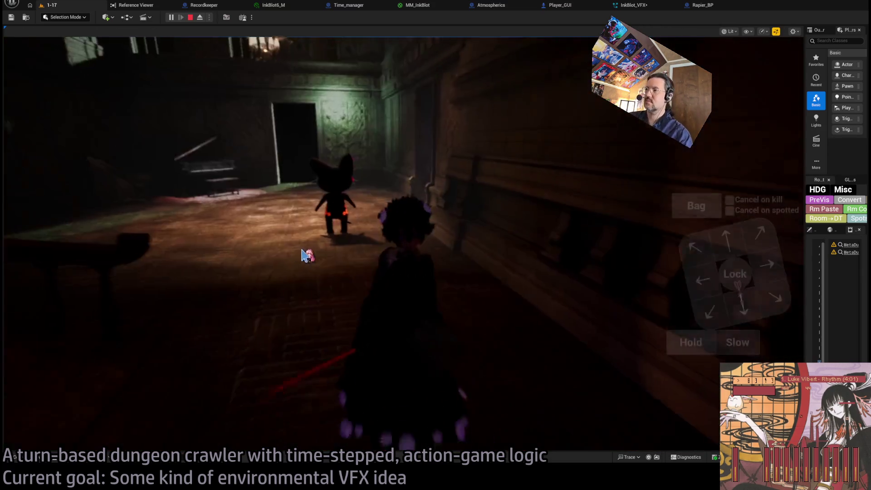
pyautogui.click(694, 350)
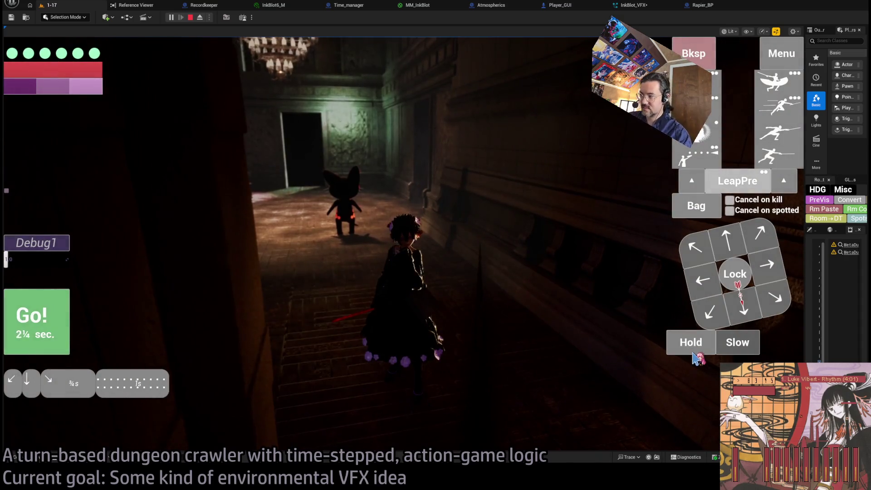
pyautogui.click(693, 352)
pyautogui.click(693, 353)
pyautogui.click(67, 341)
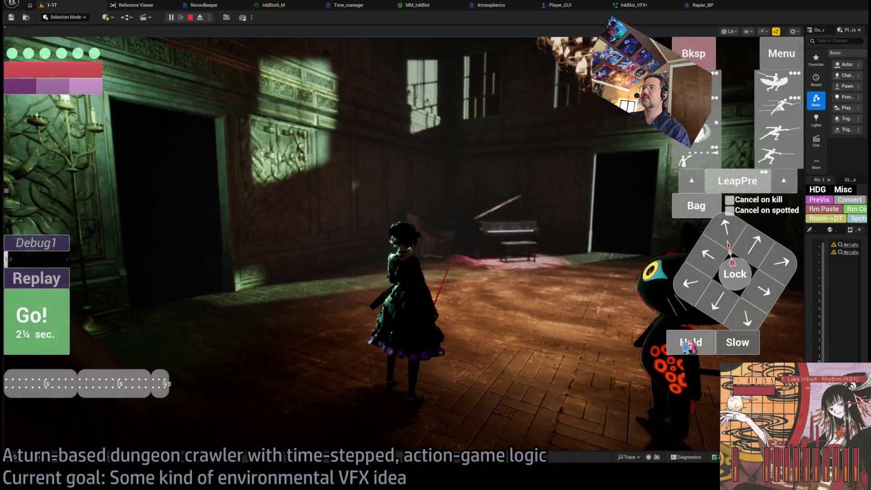
pyautogui.click(71, 310)
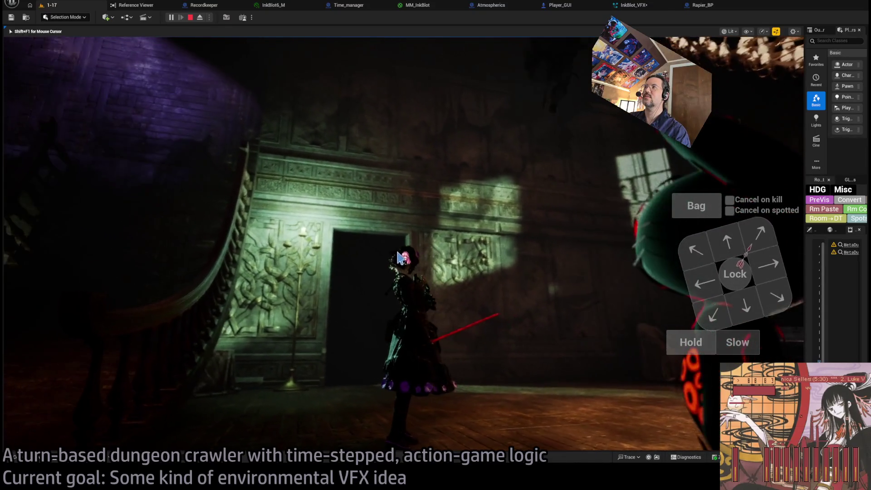
# - Eject to roam the scene in lit shading, repossess the player, then view MM_InkBlot
pyautogui.click(570, 191)
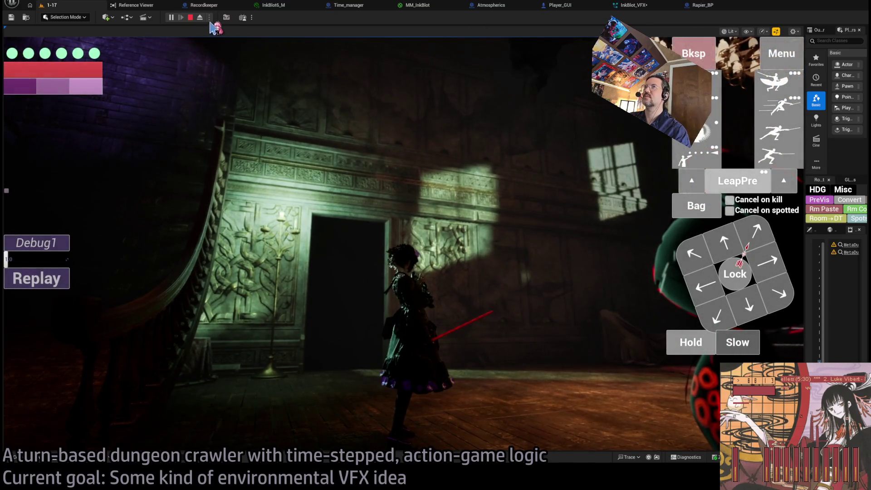
pyautogui.click(199, 18)
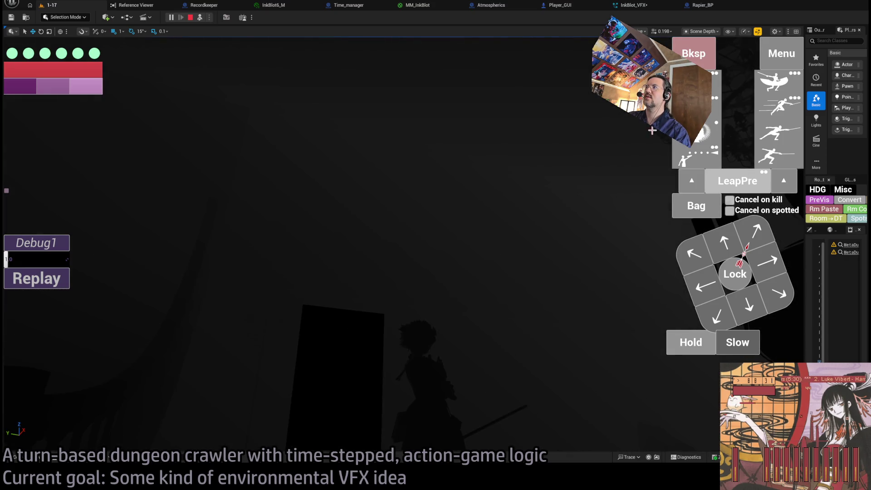
pyautogui.hotkey('alt', '4')
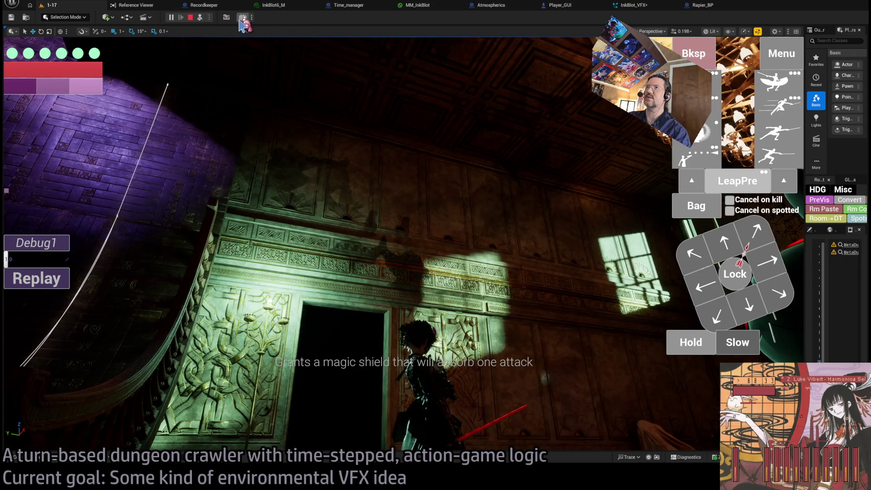
pyautogui.click(200, 18)
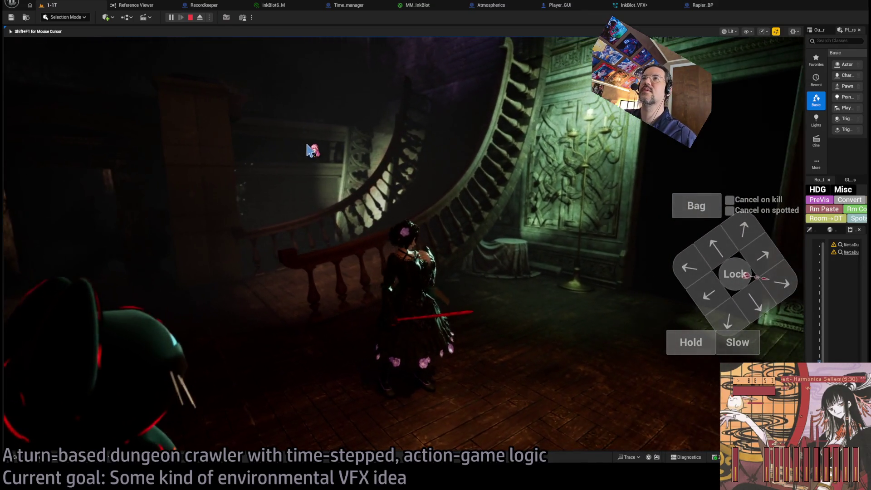
pyautogui.click(417, 5)
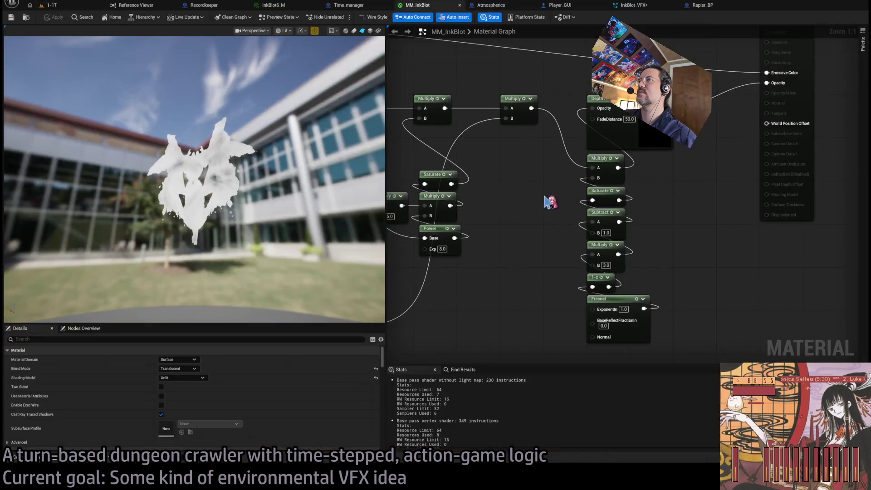
# - Disconnect the wire feeding Emissive Color in the MM_InkBlot graph
pyautogui.scroll(-1, 590, 234)
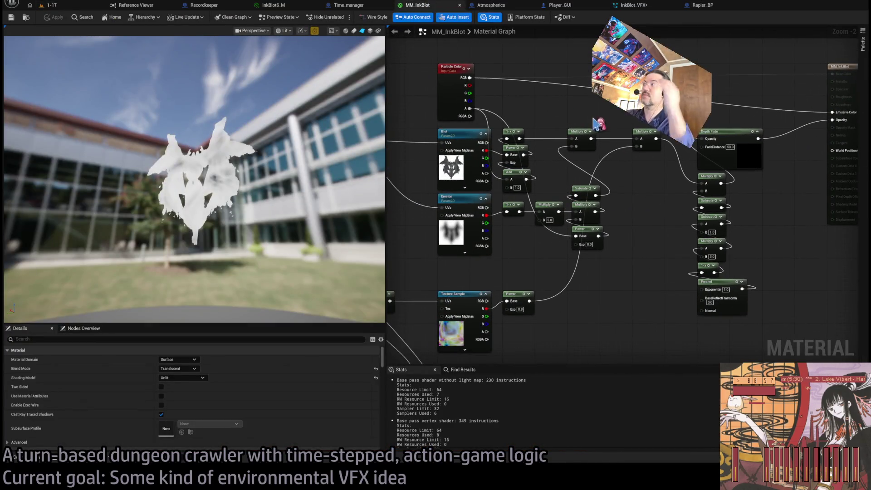
pyautogui.moveTo(595, 119); pyautogui.dragTo(579, 180)
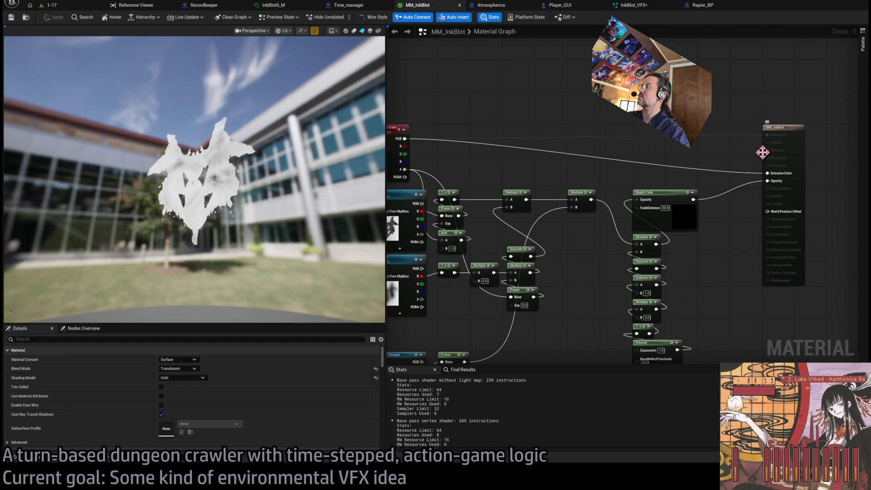
pyautogui.moveTo(719, 153)
pyautogui.mouseDown()
pyautogui.moveTo(636, 196)
pyautogui.moveTo(744, 218)
pyautogui.mouseUp()
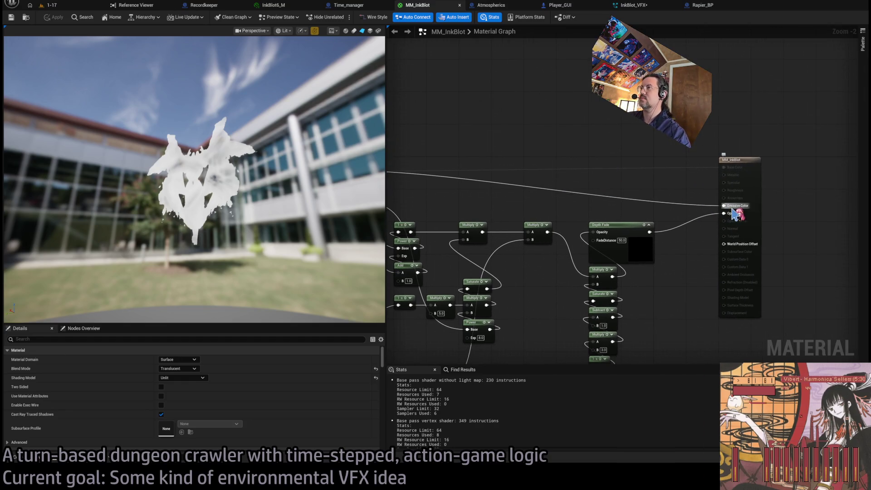
pyautogui.keyDown('alt'); pyautogui.click(732, 210); pyautogui.keyUp('alt')
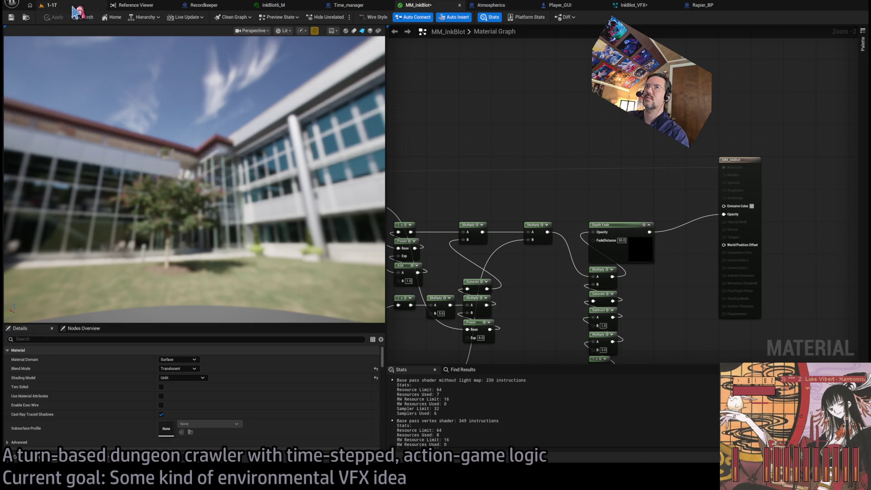
# - Swing the game camera around the characters to watch the ink clouds, then reopen MM_InkBlot
pyautogui.click(70, 6)
pyautogui.press('e')
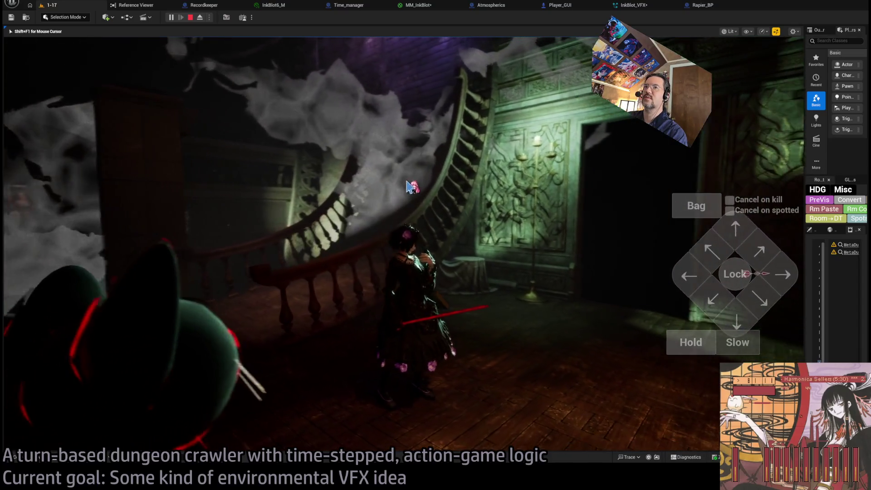
pyautogui.click(250, 217)
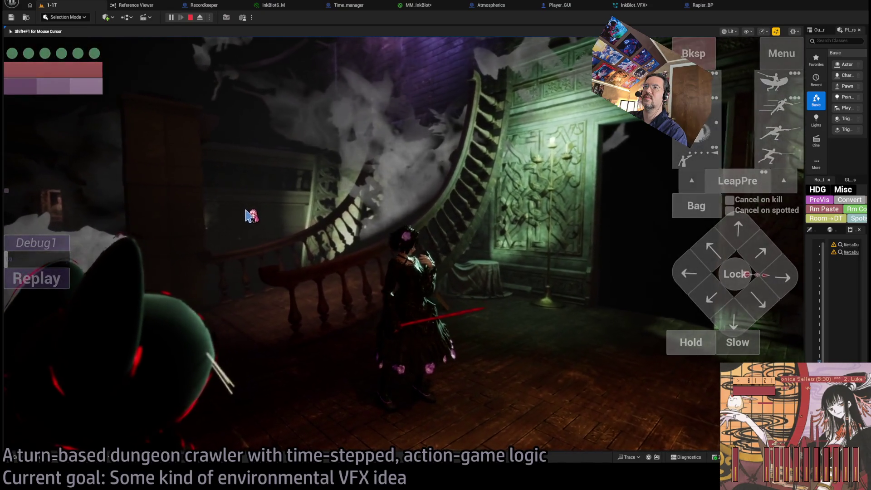
pyautogui.click(245, 215)
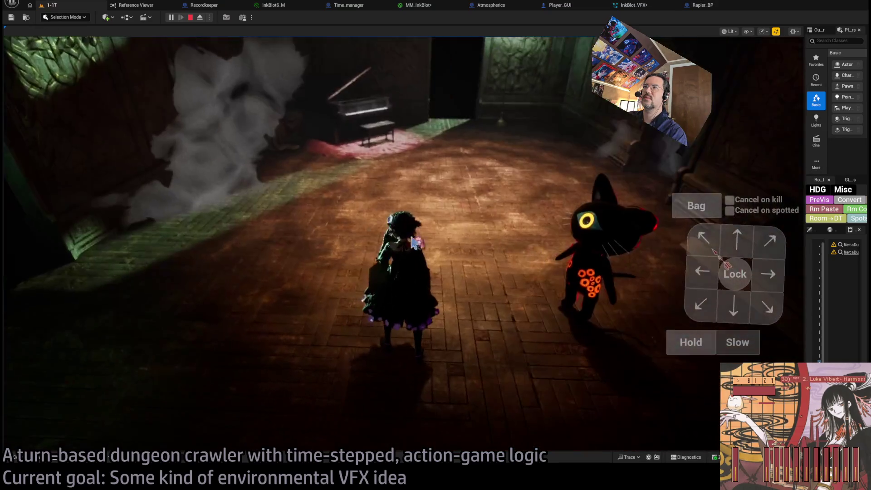
pyautogui.moveTo(413, 243)
pyautogui.mouseDown()
pyautogui.moveTo(461, 200)
pyautogui.moveTo(604, 191)
pyautogui.moveTo(491, 189)
pyautogui.moveTo(488, 159)
pyautogui.moveTo(444, 218)
pyautogui.moveTo(502, 181)
pyautogui.moveTo(460, 147)
pyautogui.mouseUp()
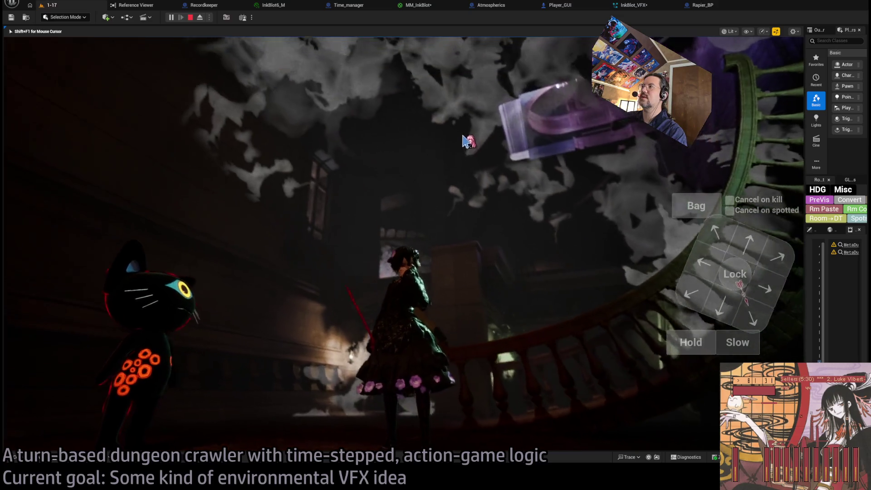
pyautogui.moveTo(468, 142); pyautogui.dragTo(463, 141)
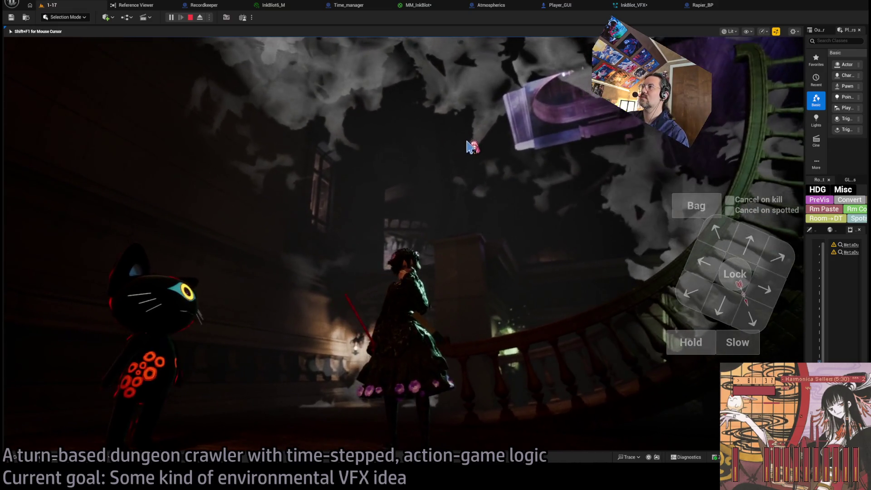
pyautogui.moveTo(468, 141)
pyautogui.mouseDown()
pyautogui.moveTo(578, 116)
pyautogui.moveTo(590, 18)
pyautogui.mouseUp()
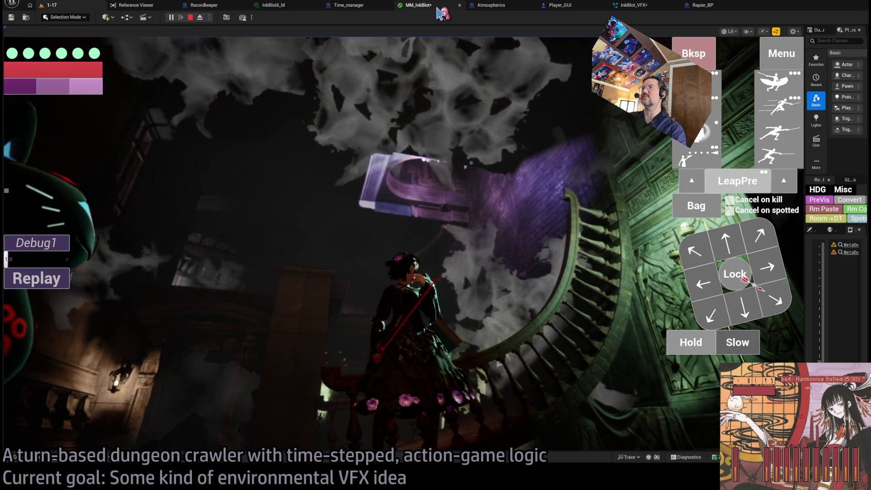
pyautogui.click(438, 12)
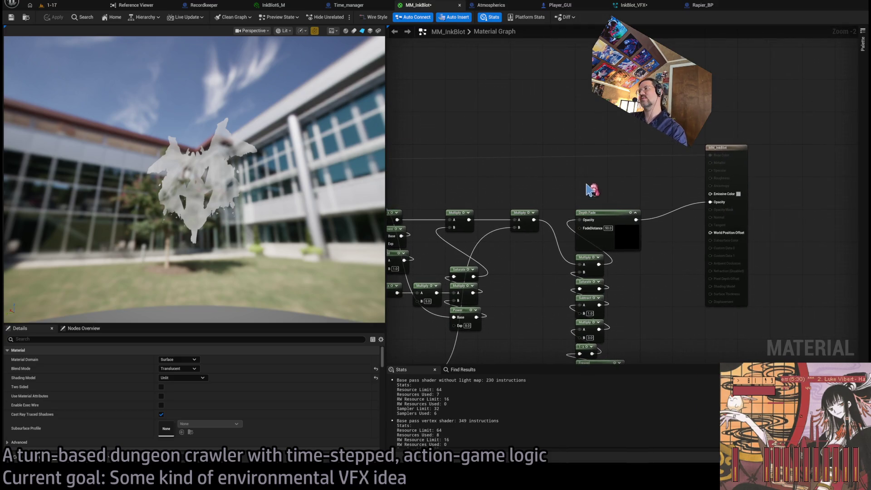
# - Connect Depth Fade into the Opacity pin, checking the running game in between
pyautogui.moveTo(580, 190); pyautogui.dragTo(635, 162)
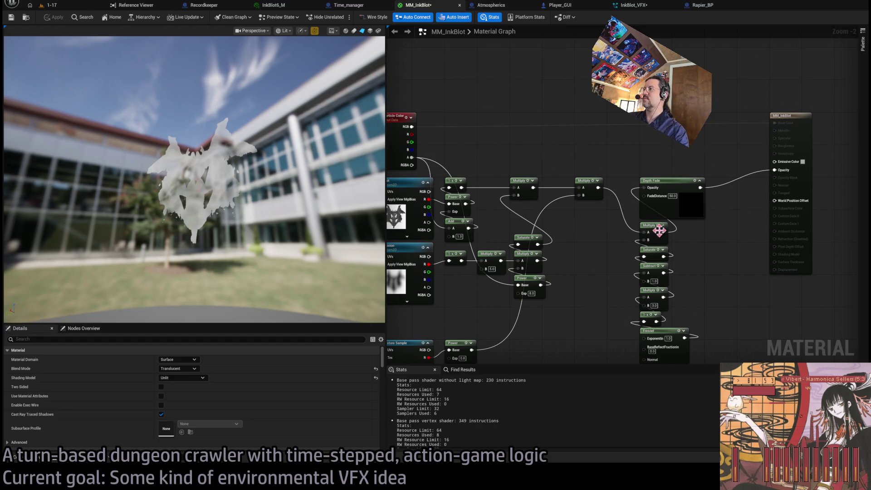
pyautogui.moveTo(779, 171); pyautogui.dragTo(775, 171)
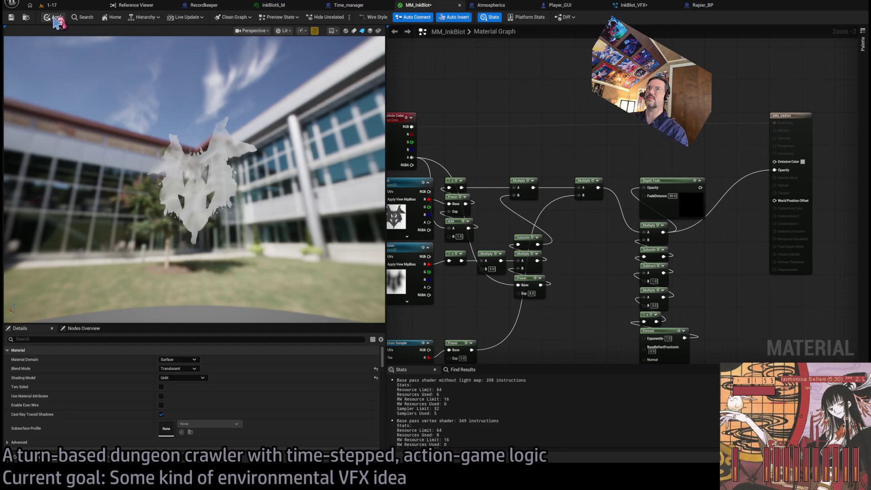
pyautogui.click(70, 6)
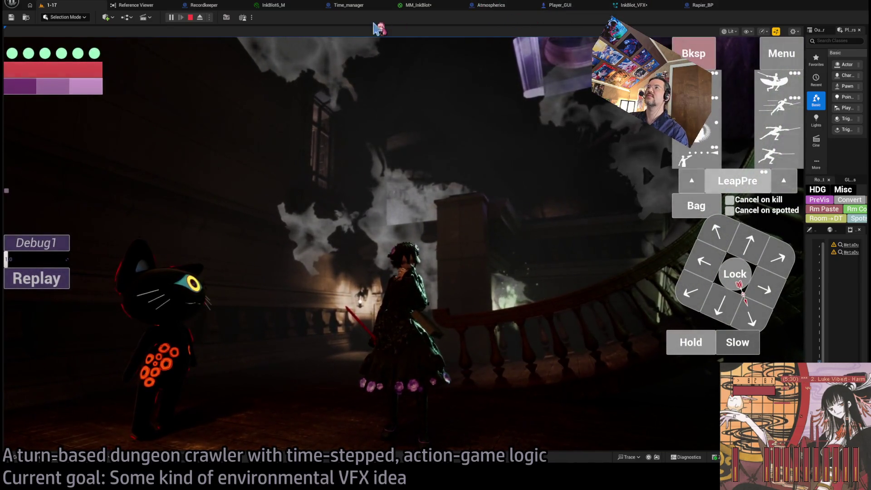
pyautogui.click(417, 5)
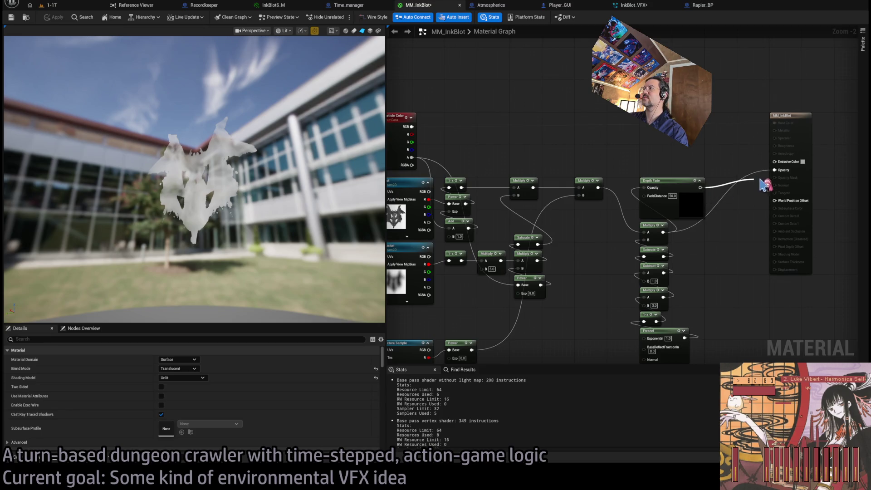
pyautogui.moveTo(777, 175); pyautogui.dragTo(775, 170)
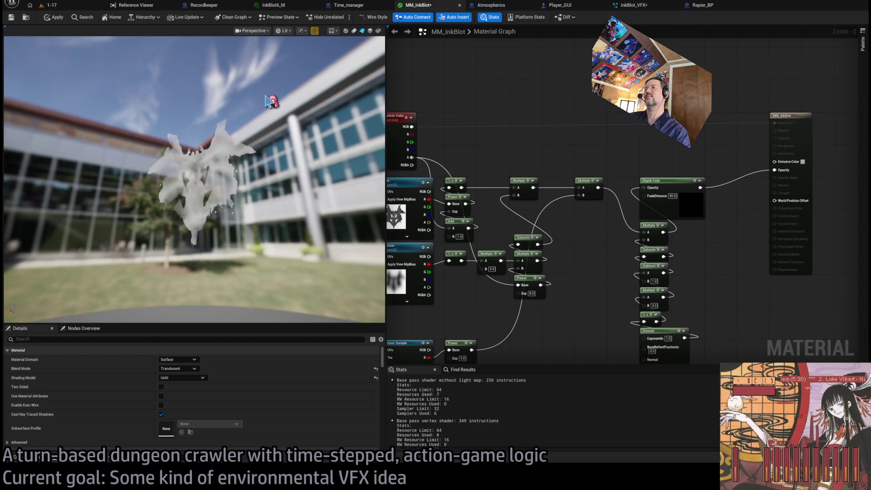
# - Set the Blend Mode to Additive and view the effect in the running game
pyautogui.moveTo(507, 232); pyautogui.dragTo(632, 283)
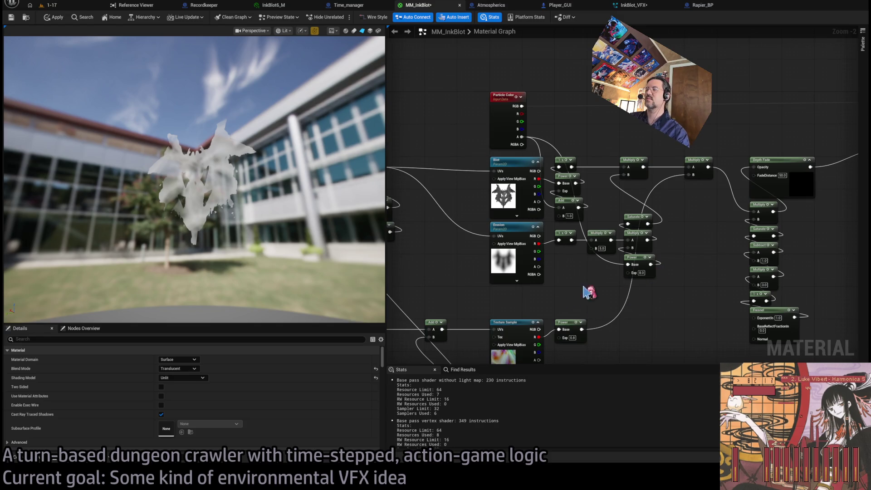
pyautogui.moveTo(582, 294); pyautogui.dragTo(685, 194)
pyautogui.moveTo(655, 295)
pyautogui.mouseDown()
pyautogui.moveTo(745, 263)
pyautogui.moveTo(727, 253)
pyautogui.moveTo(741, 224)
pyautogui.moveTo(690, 264)
pyautogui.moveTo(672, 263)
pyautogui.moveTo(731, 303)
pyautogui.moveTo(617, 357)
pyautogui.moveTo(554, 350)
pyautogui.moveTo(534, 316)
pyautogui.mouseUp()
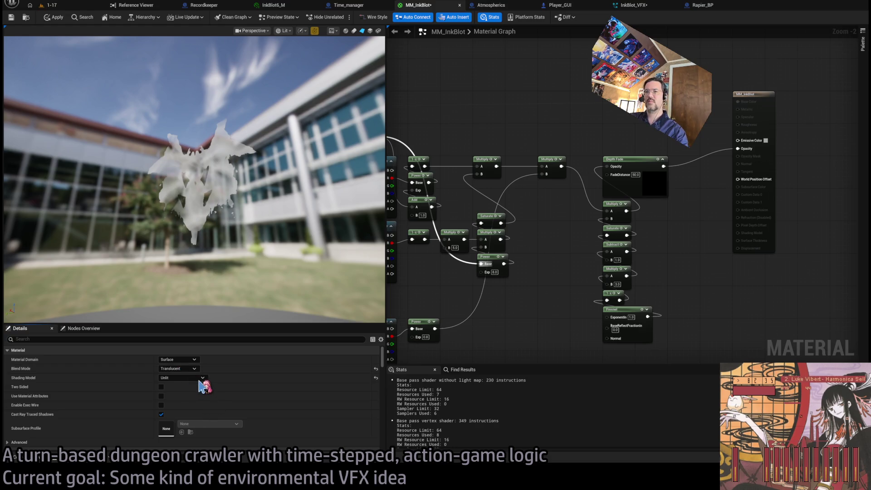
pyautogui.hotkey('ctrl', 'z')
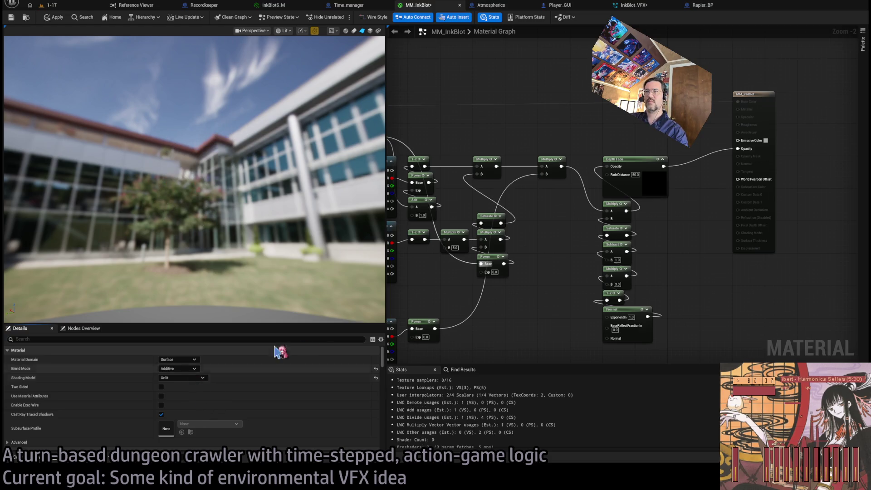
pyautogui.click(63, 6)
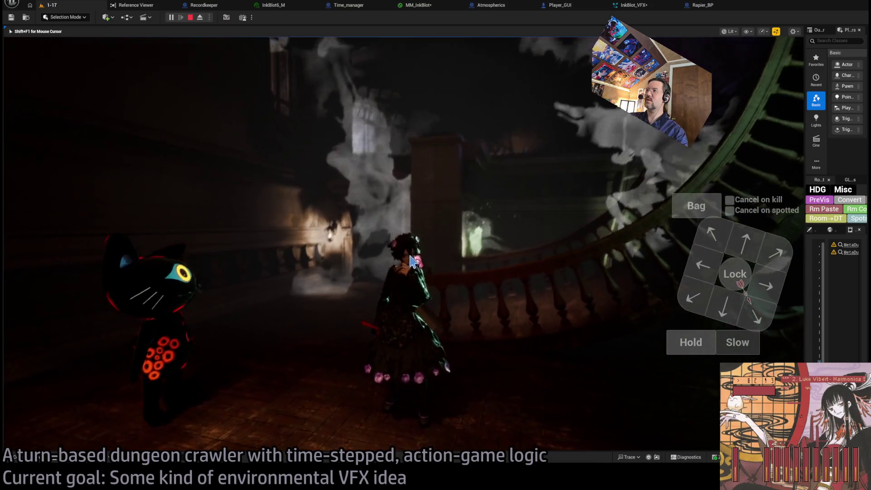
# - Set the Blend Mode to Masked with the Multiply result feeding Opacity Mask
pyautogui.click(417, 6)
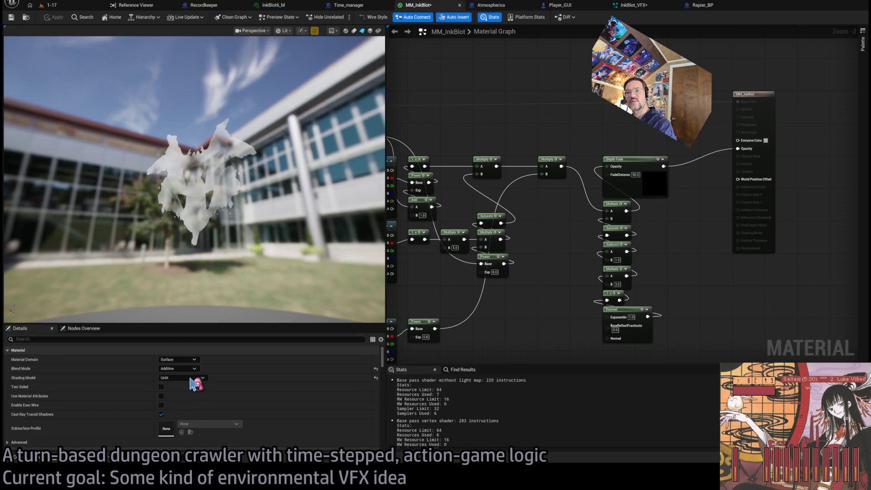
pyautogui.click(195, 388)
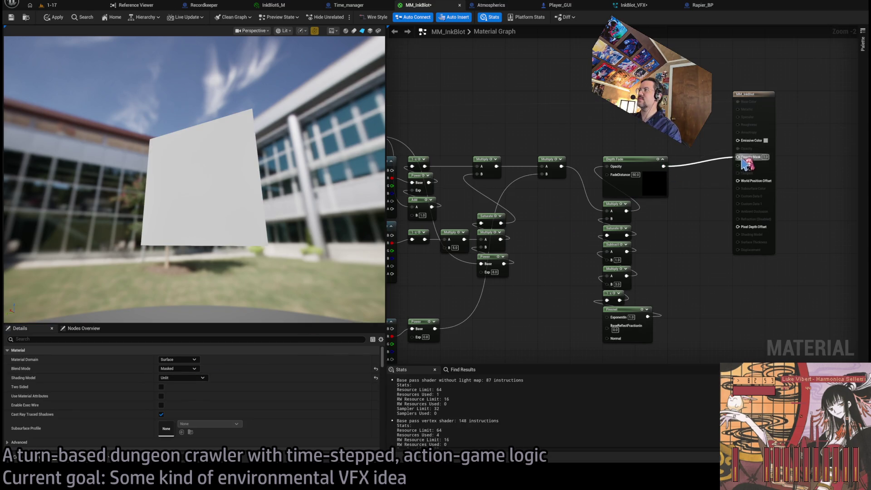
pyautogui.moveTo(742, 160); pyautogui.dragTo(739, 157)
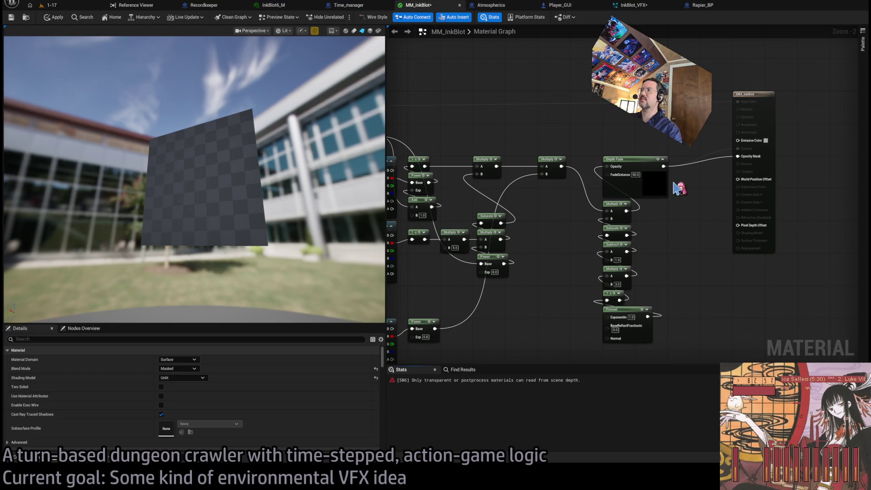
pyautogui.moveTo(736, 172); pyautogui.dragTo(739, 157)
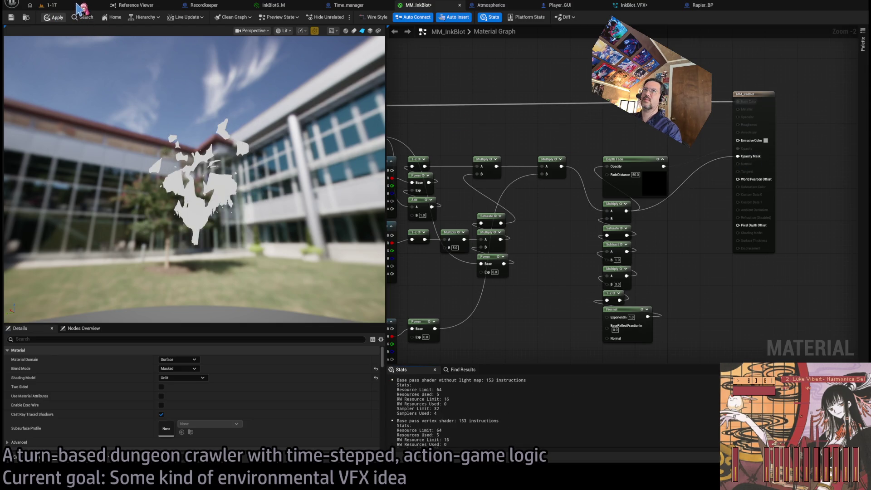
# - Check the cut-out ink blots in the running game, then reopen Rapier_BP via InkBlot_VFX
pyautogui.click(50, 5)
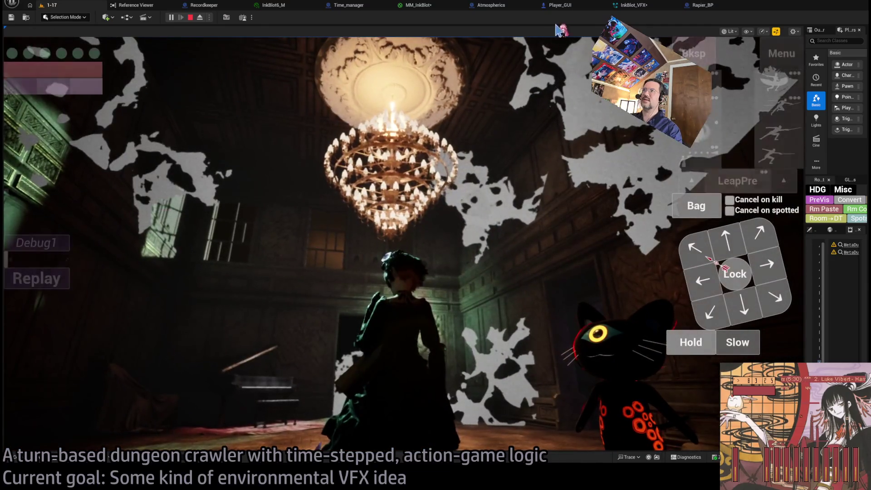
pyautogui.click(635, 5)
pyautogui.click(696, 5)
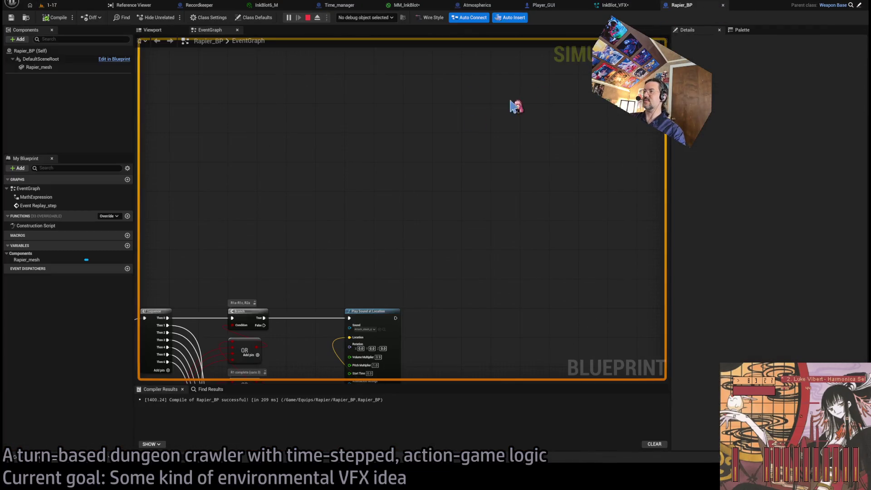
# - Try the Modulate, Opaque and Masked blend modes in turn on MM_InkBlot
pyautogui.click(416, 5)
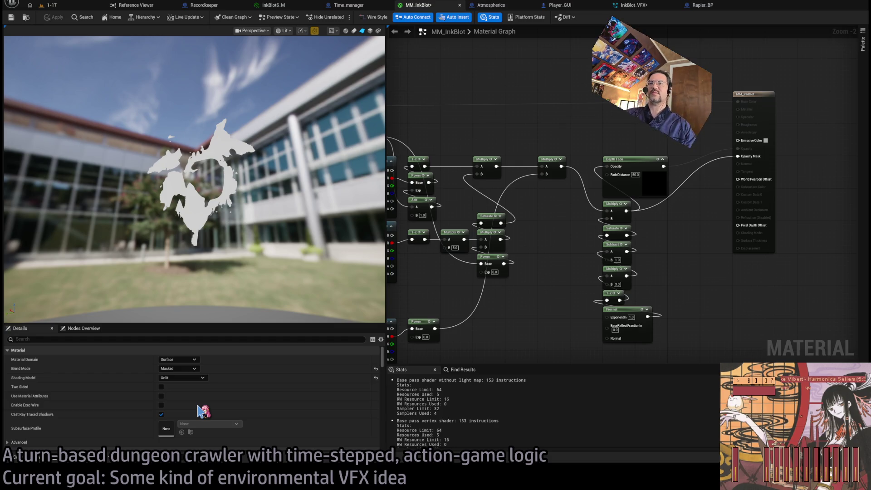
pyautogui.click(198, 404)
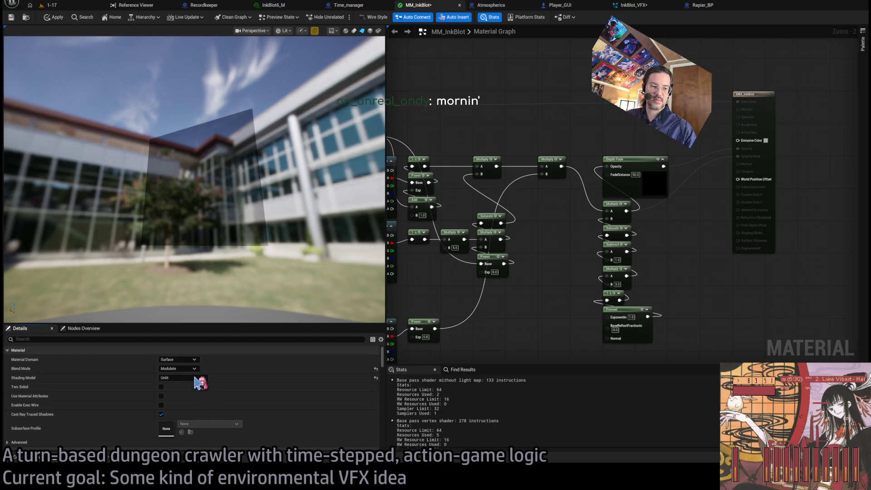
pyautogui.click(178, 368)
pyautogui.click(175, 376)
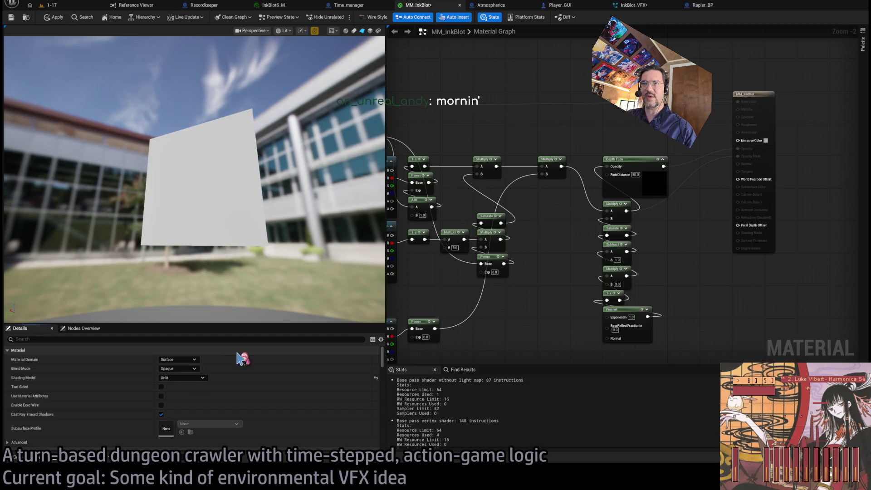
pyautogui.click(188, 370)
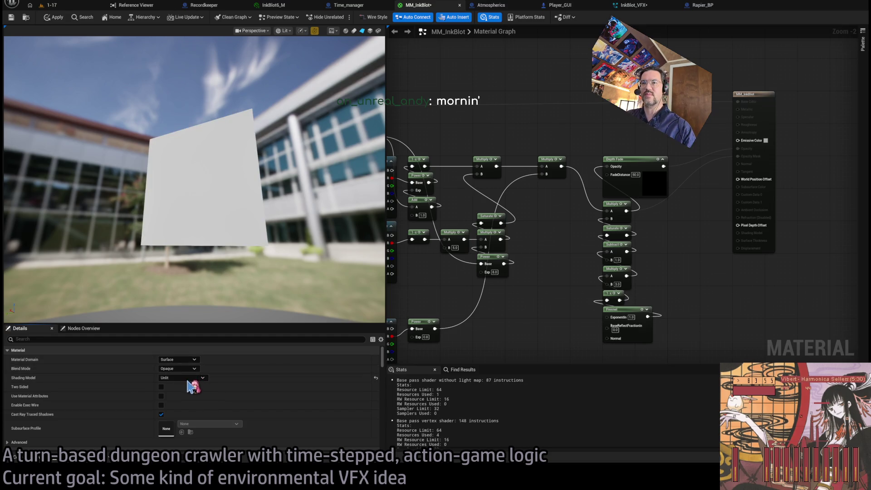
pyautogui.click(177, 386)
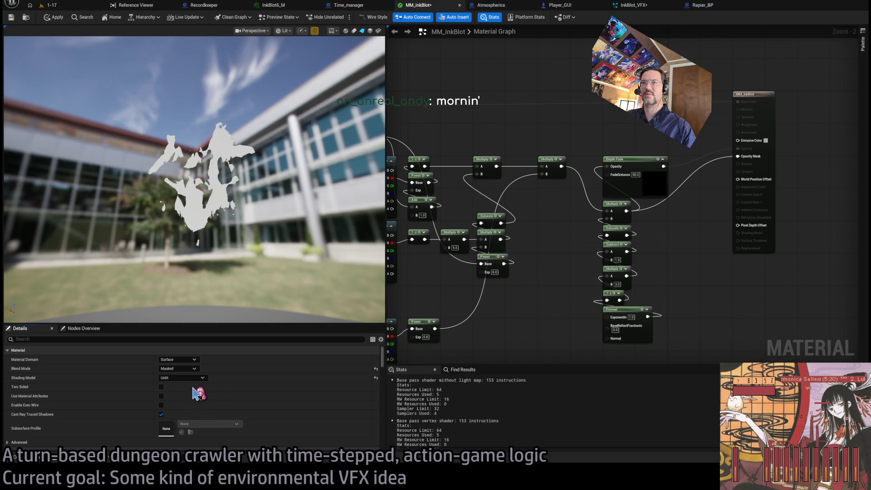
# - Set MM_InkBlot back to Translucent, then aim the 1-17 playtest camera at the staircase
pyautogui.moveTo(137, 204); pyautogui.dragTo(73, 147)
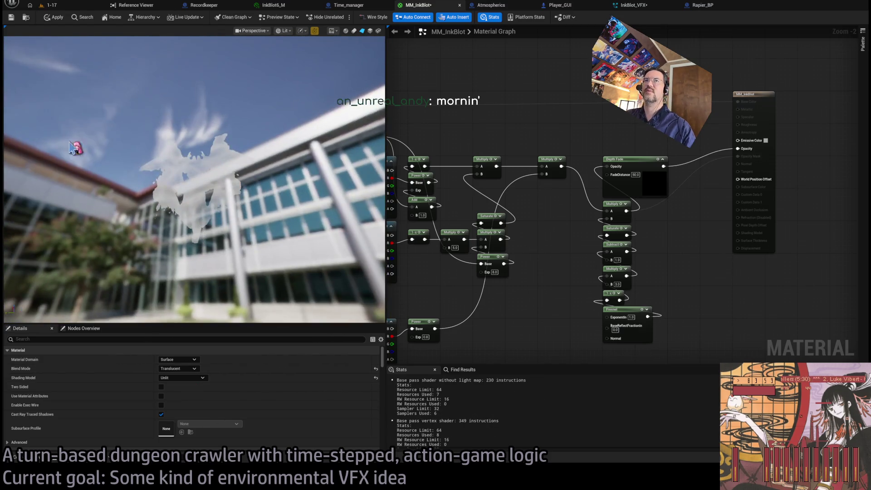
pyautogui.click(72, 6)
pyautogui.moveTo(347, 177)
pyautogui.mouseDown()
pyautogui.moveTo(43, 195)
pyautogui.moveTo(9, 214)
pyautogui.moveTo(481, 239)
pyautogui.moveTo(440, 251)
pyautogui.mouseUp()
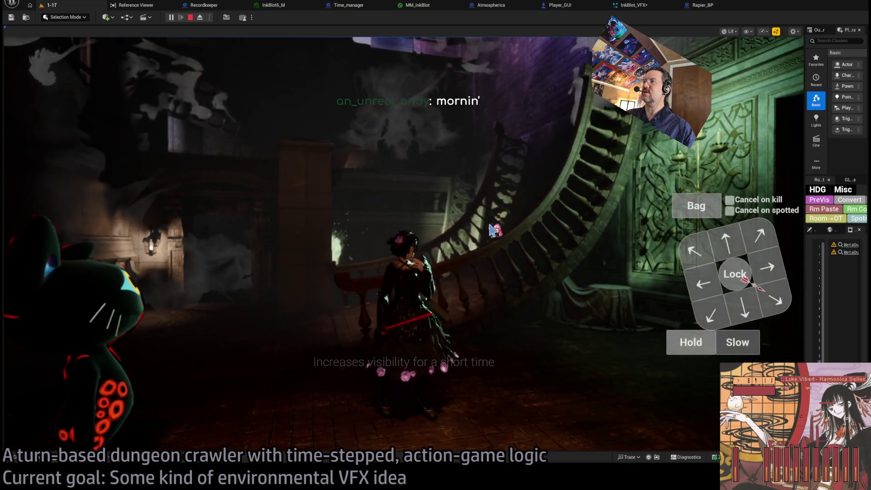
pyautogui.click(595, 216)
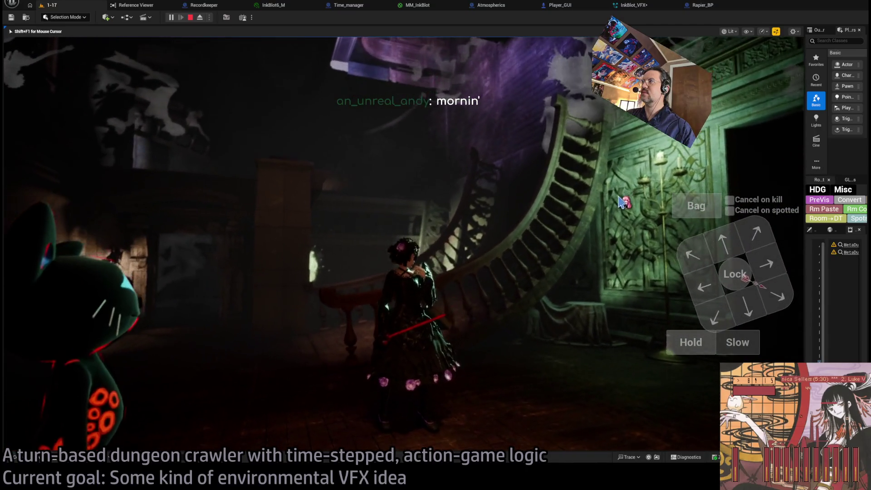
pyautogui.click(615, 128)
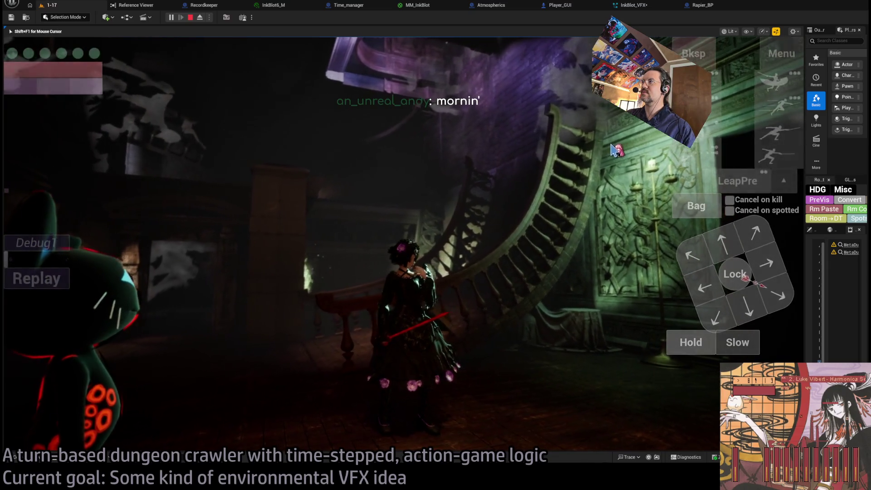